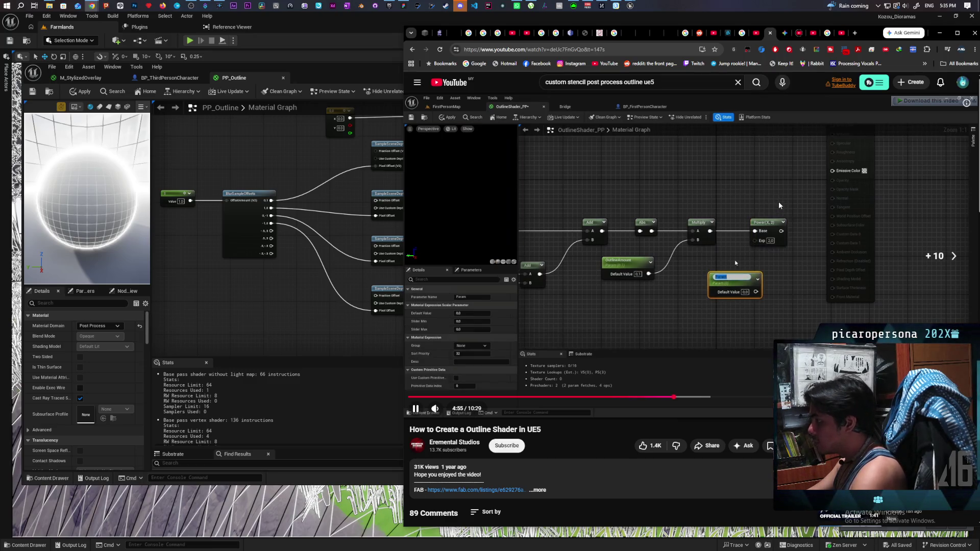
Skip the outline tutorial to about 5:45, pause on the depth-fade chain, and return to Unreal
key(l)
key(l)
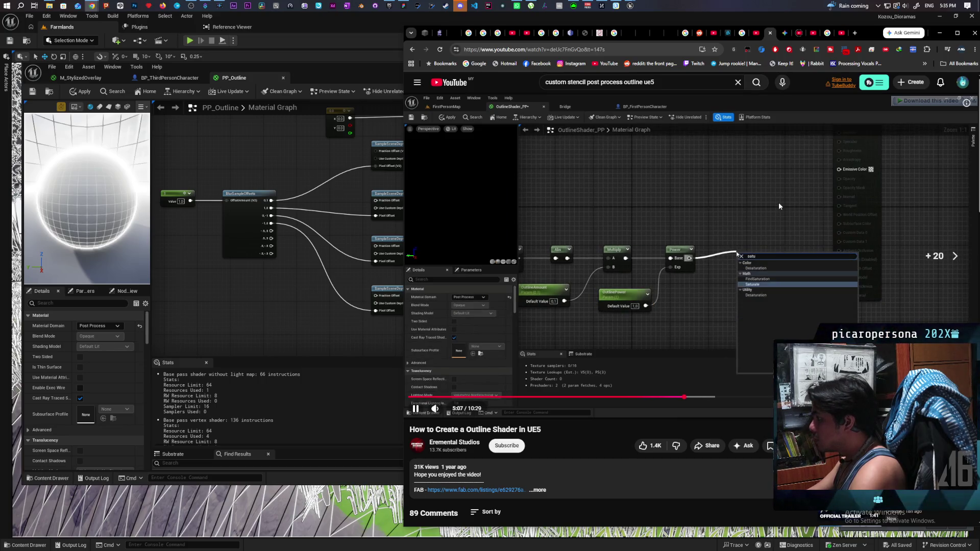
key(l)
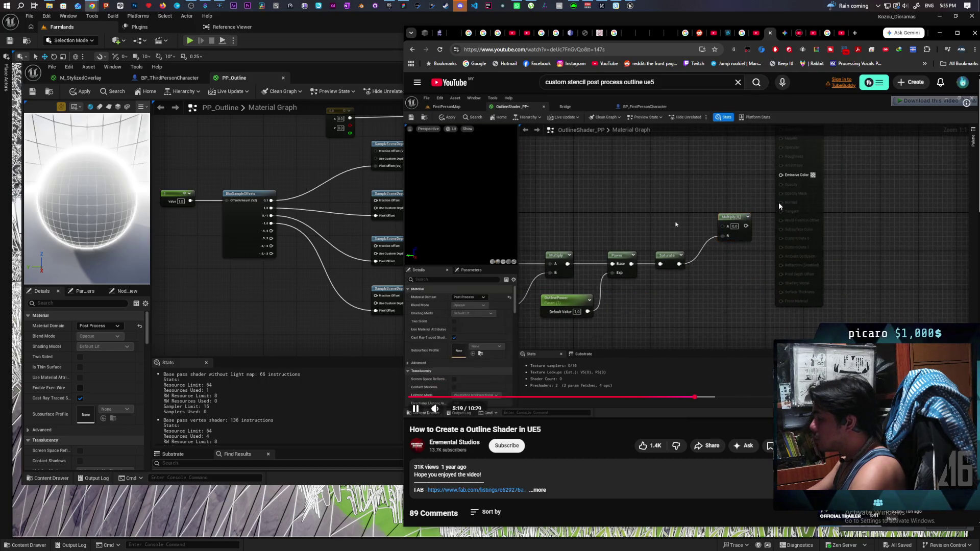
key(l)
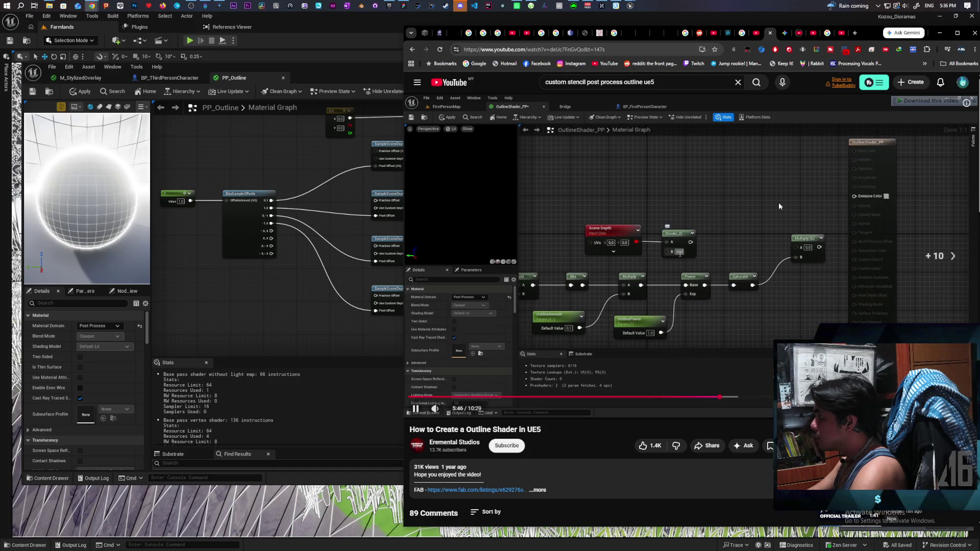
key(l)
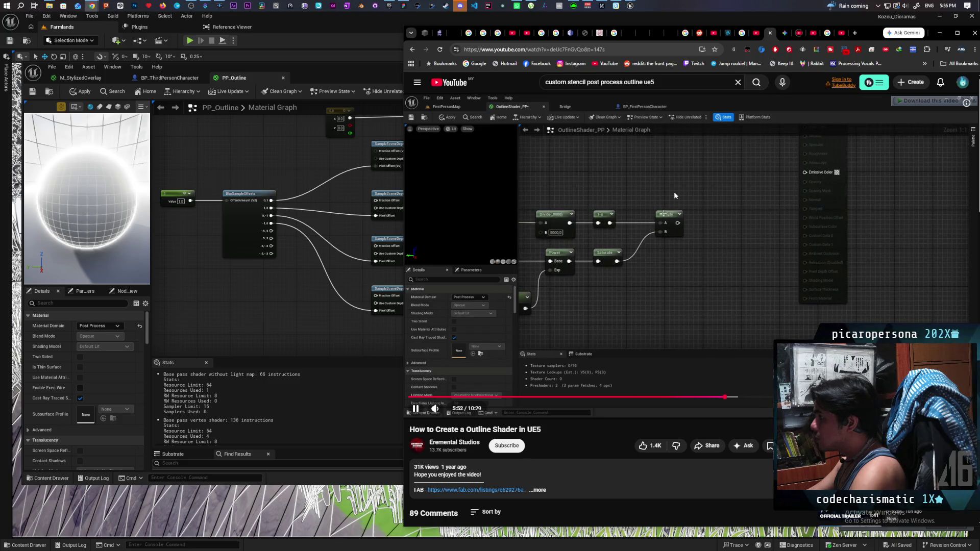
key(j)
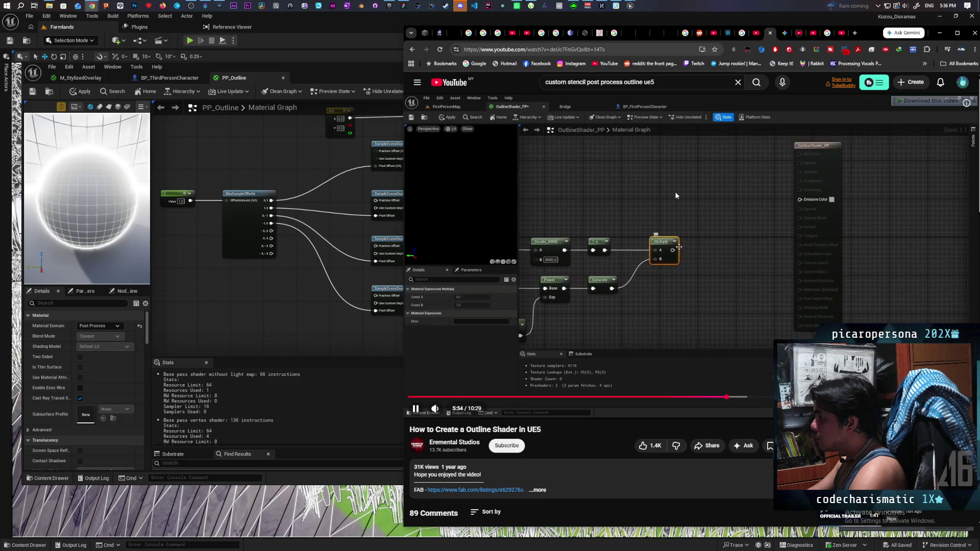
click(691, 191)
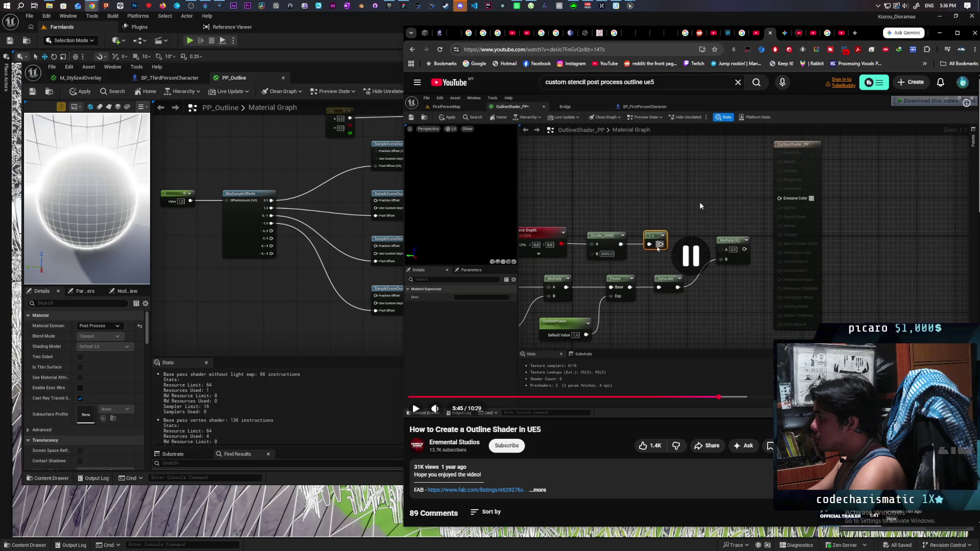
click(292, 297)
scroll(293, 296, down, 1)
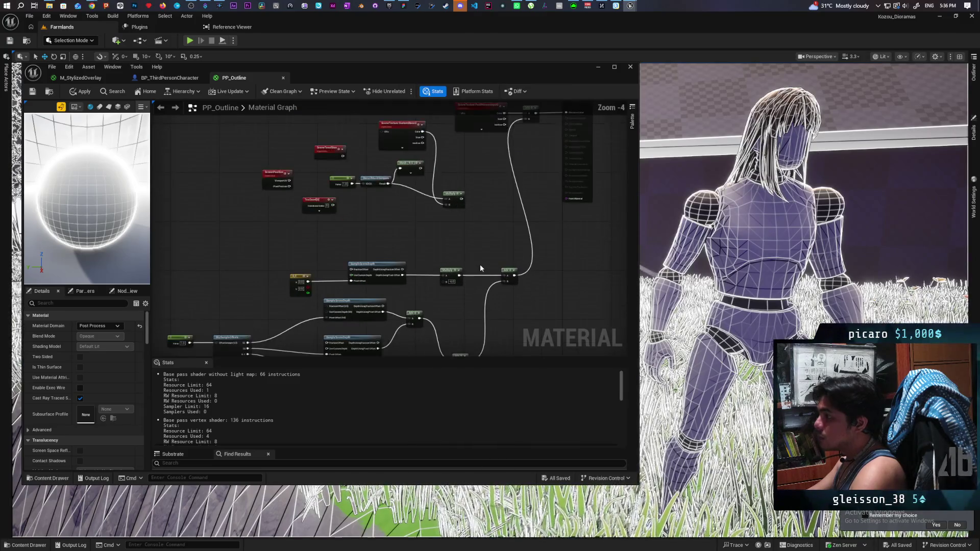
Add a Scene Depth node to the PP_Outline graph and move it up-left
right_click(447, 252)
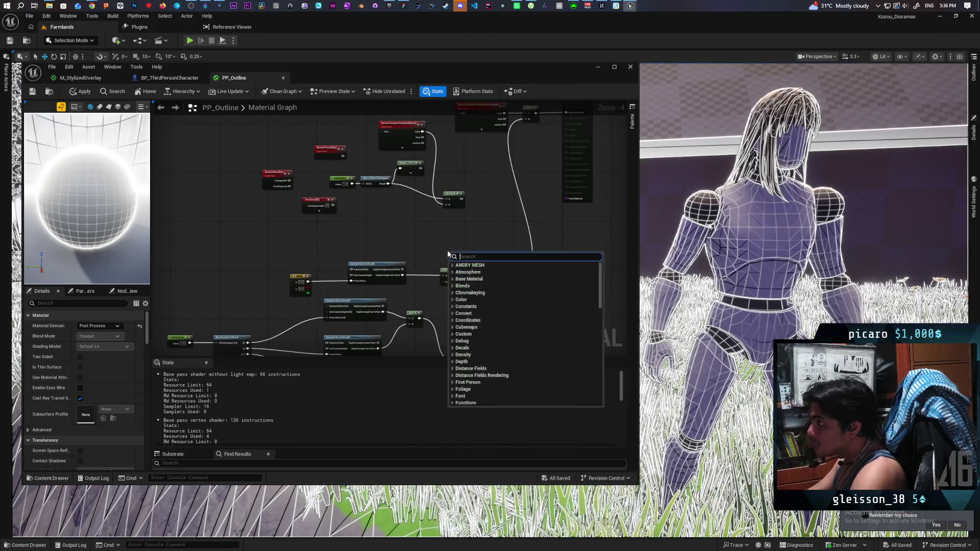
text(scene de)
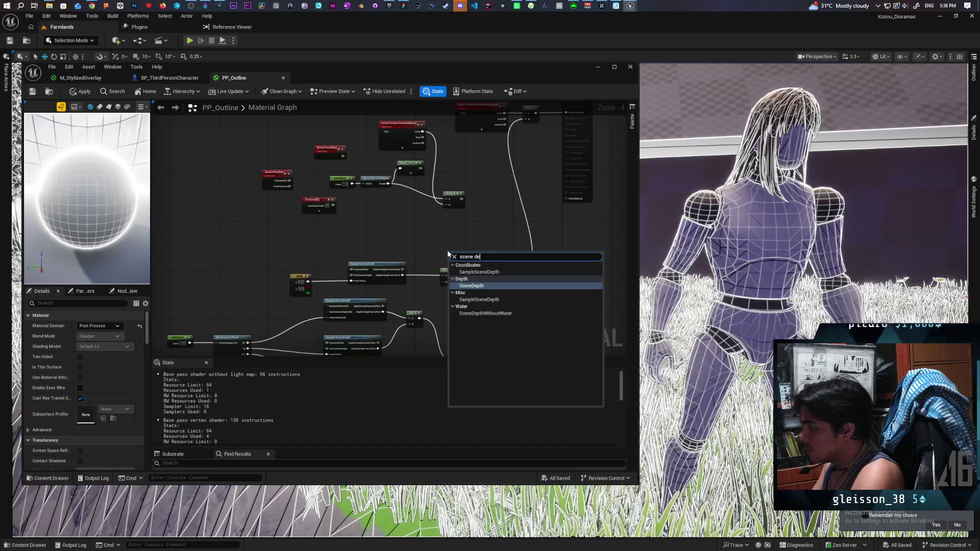
key(Return)
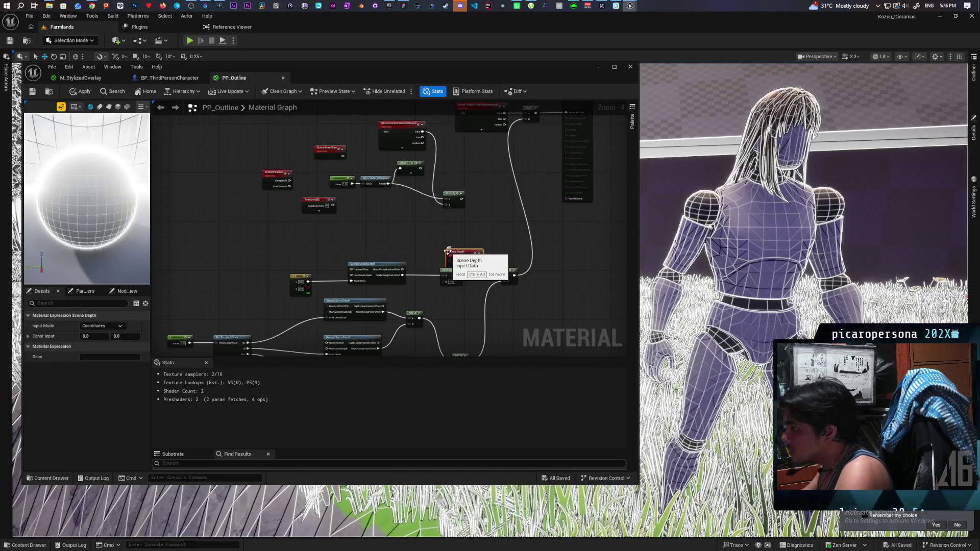
scroll(459, 255, up, 3)
mouse_move(467, 256)
mouse_down()
mouse_move(375, 213)
mouse_move(459, 225)
mouse_up()
Wire a Divide node from Scene Depth with its B value set to 100000000
text(divide)
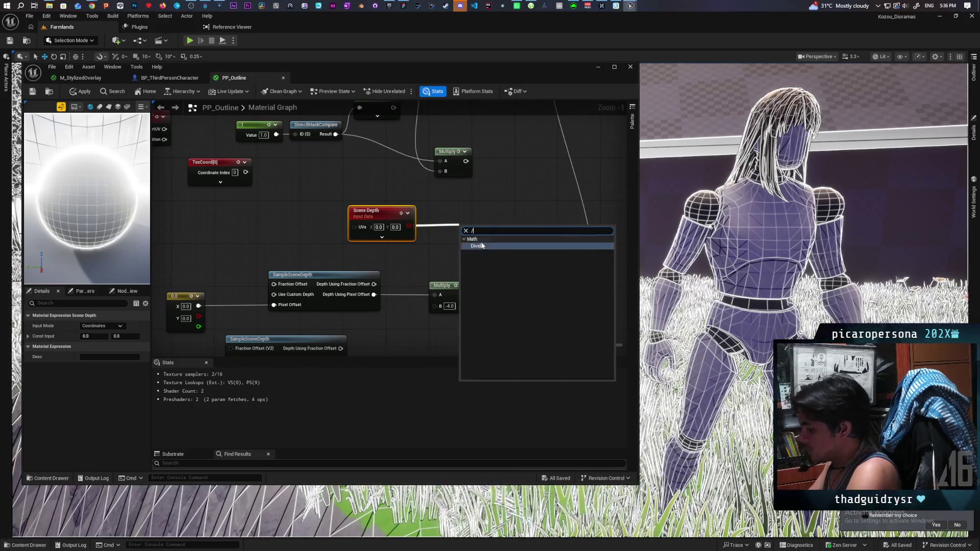
key(Return)
click(474, 247)
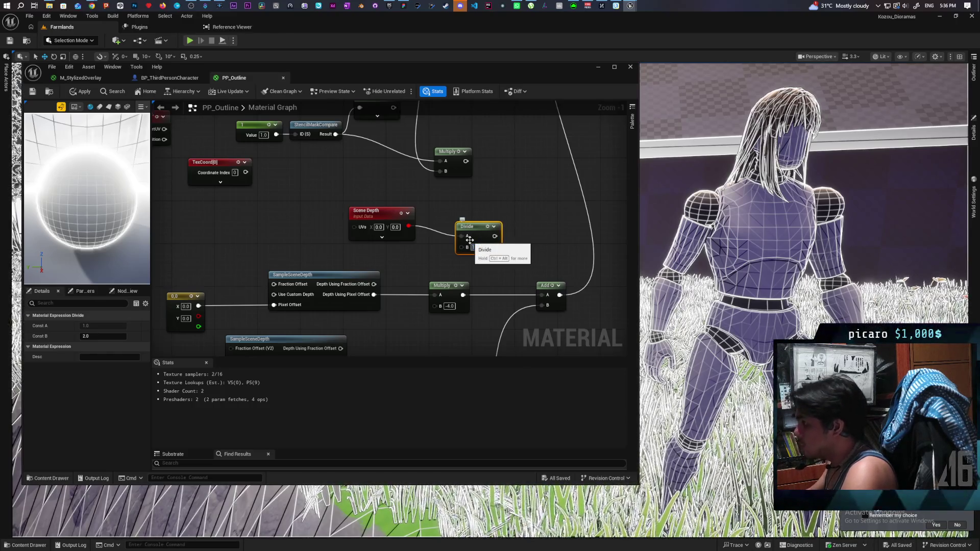
text(00000000)
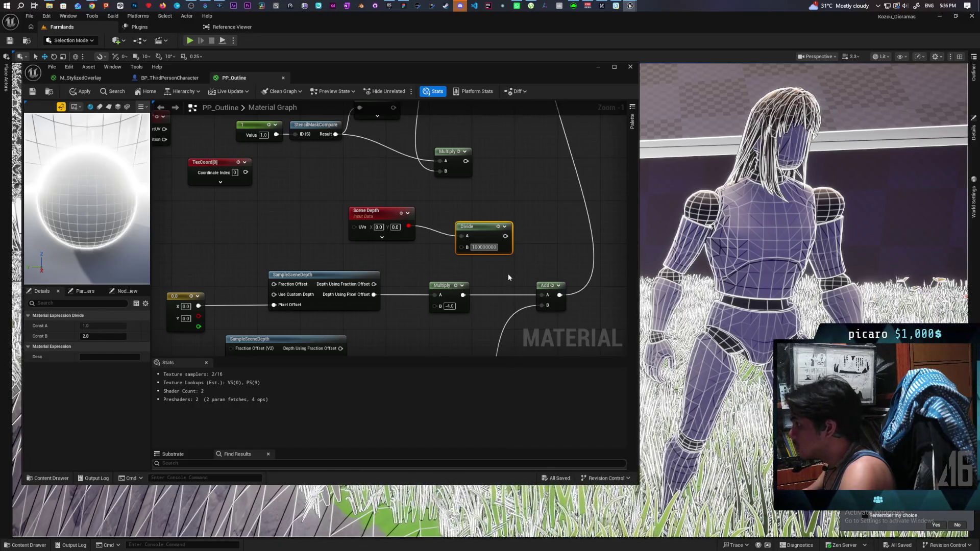
click(508, 275)
drag(488, 228, 472, 219)
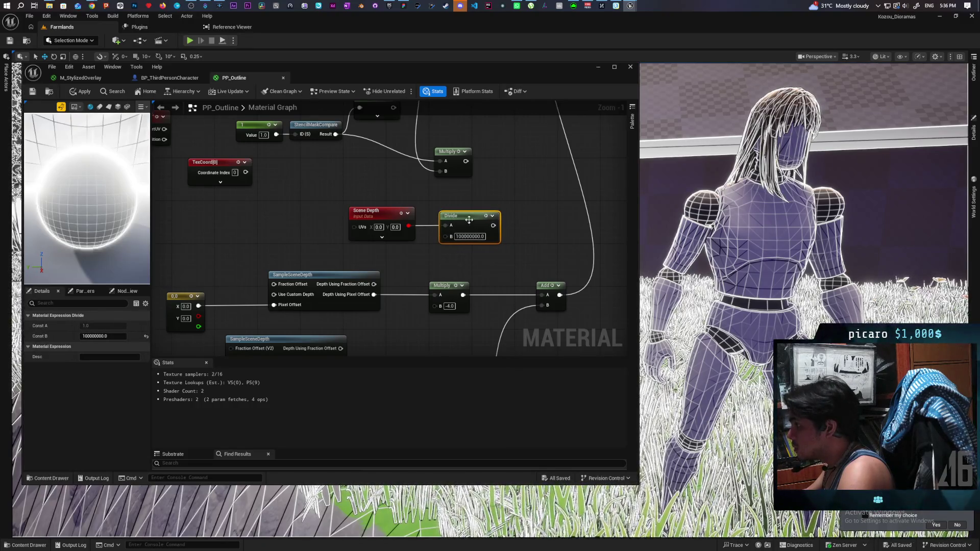
Add a OneMinus (1-x) node wired from the Divide output and align it
mouse_move(93, 6)
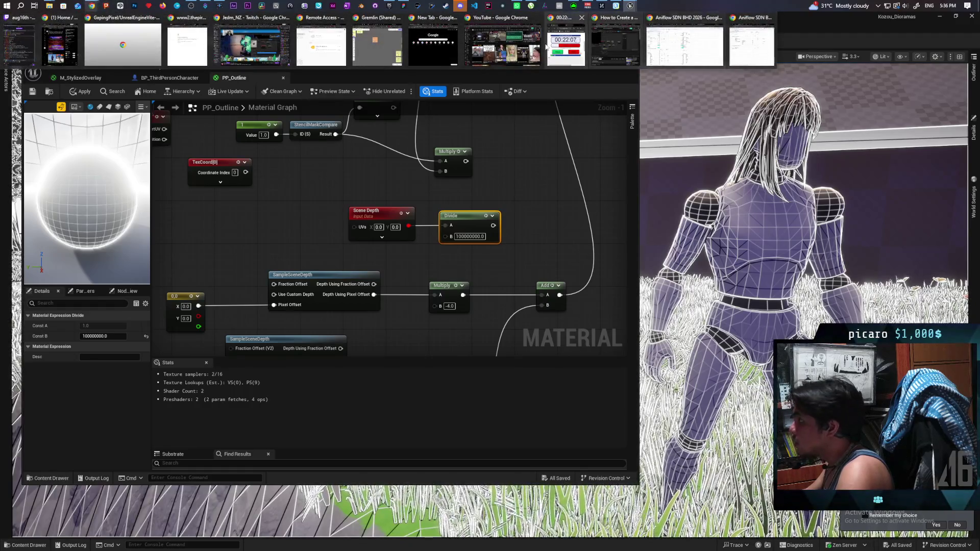
mouse_move(622, 49)
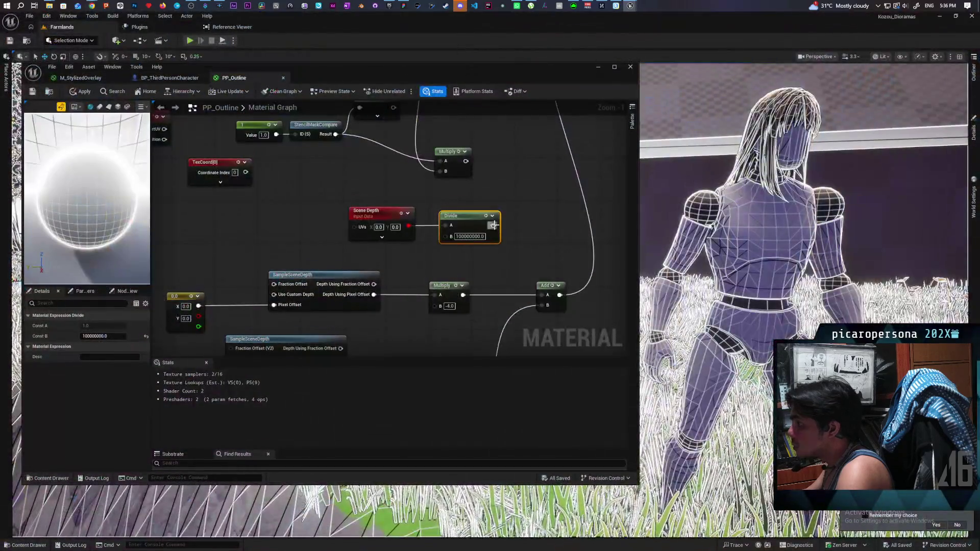
drag(493, 225, 539, 229)
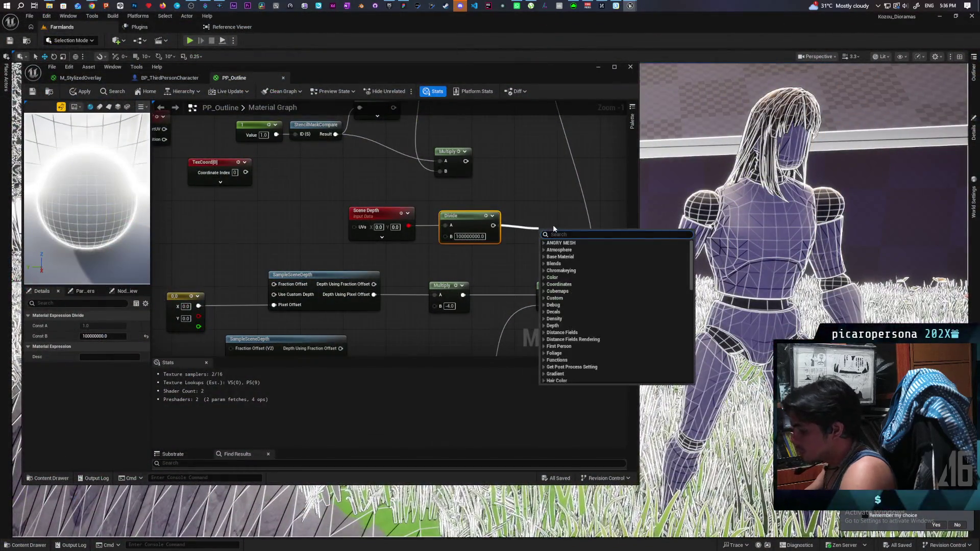
text(one m)
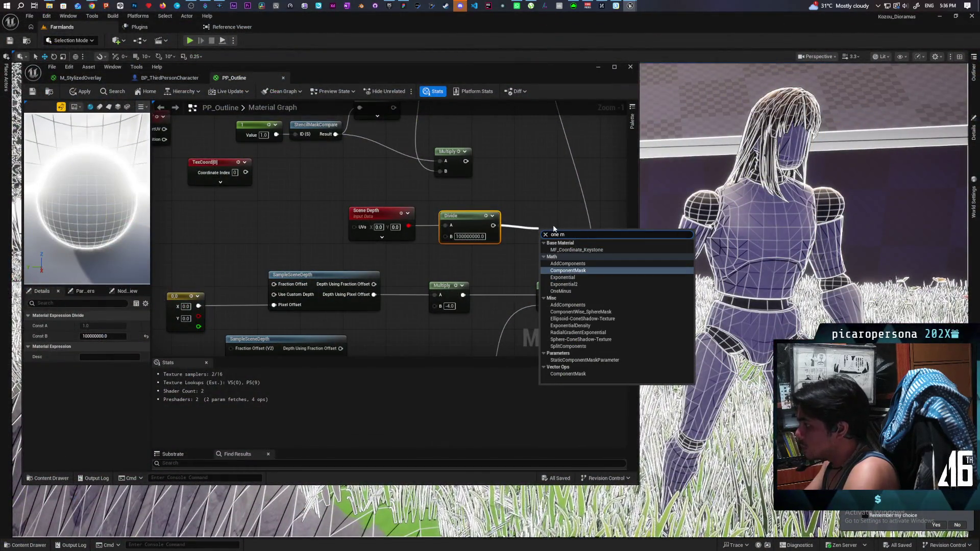
text(in)
key(Return)
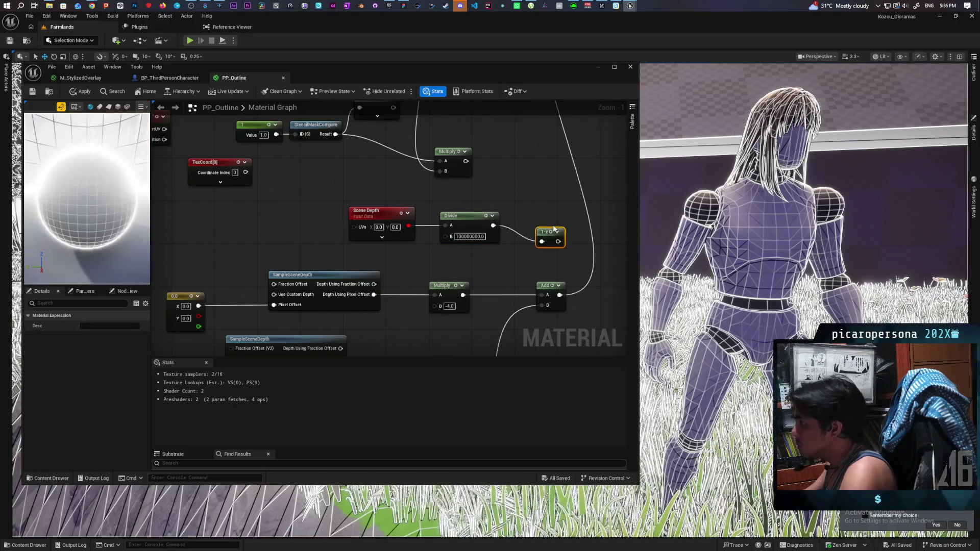
drag(545, 237, 535, 228)
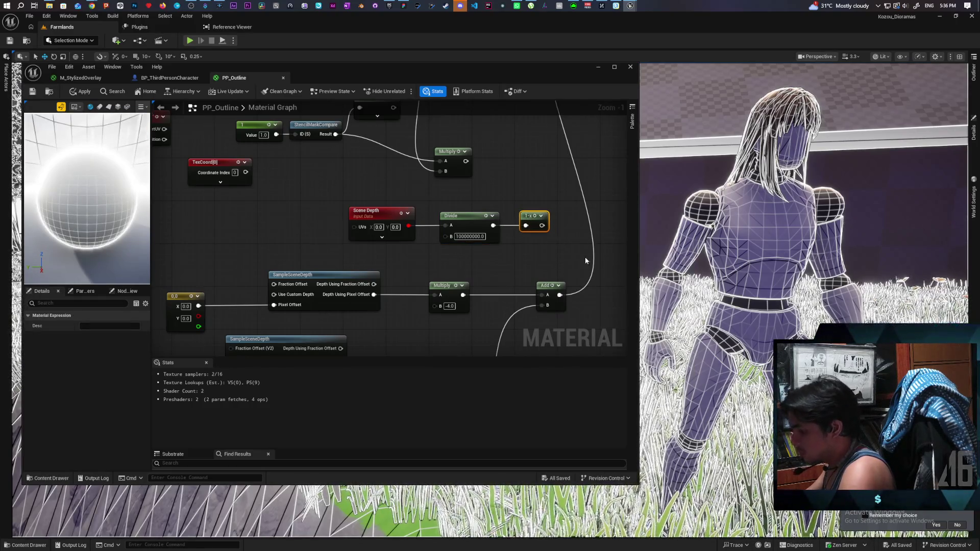
Feed the 1-x output into a new Multiply's A input toward Emissive Color, then apply PP_Outline
click(577, 232)
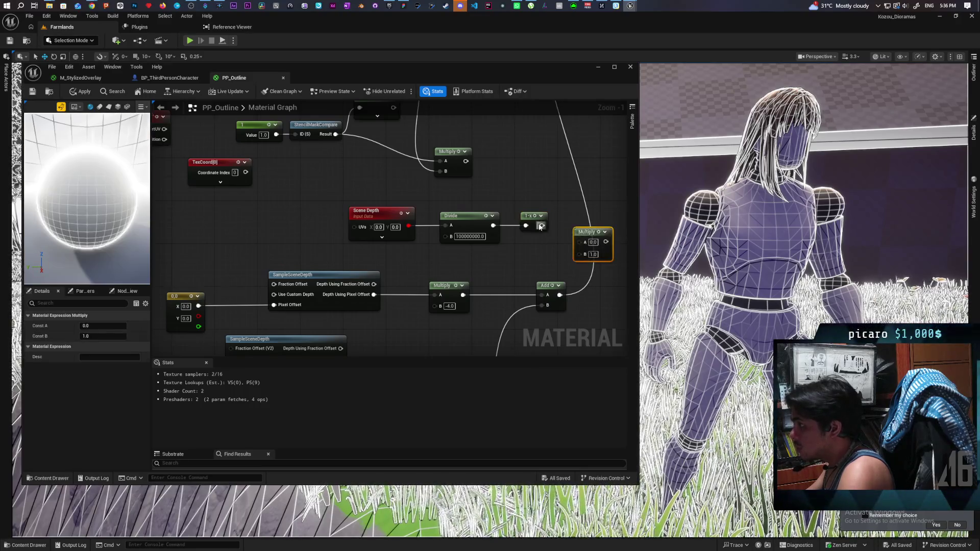
drag(542, 225, 578, 243)
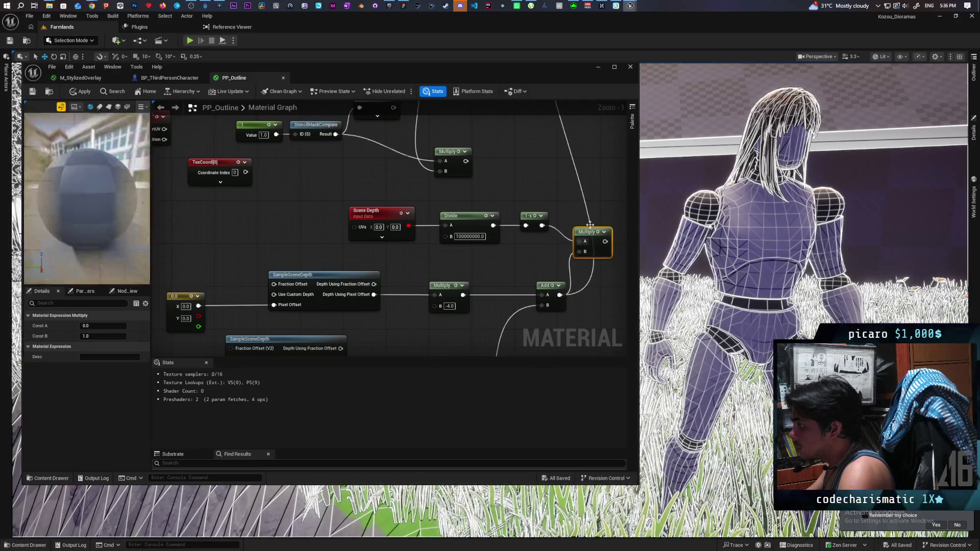
mouse_move(568, 280)
mouse_down()
mouse_move(529, 289)
mouse_move(549, 296)
mouse_move(517, 130)
mouse_up()
scroll(529, 289, down, 1)
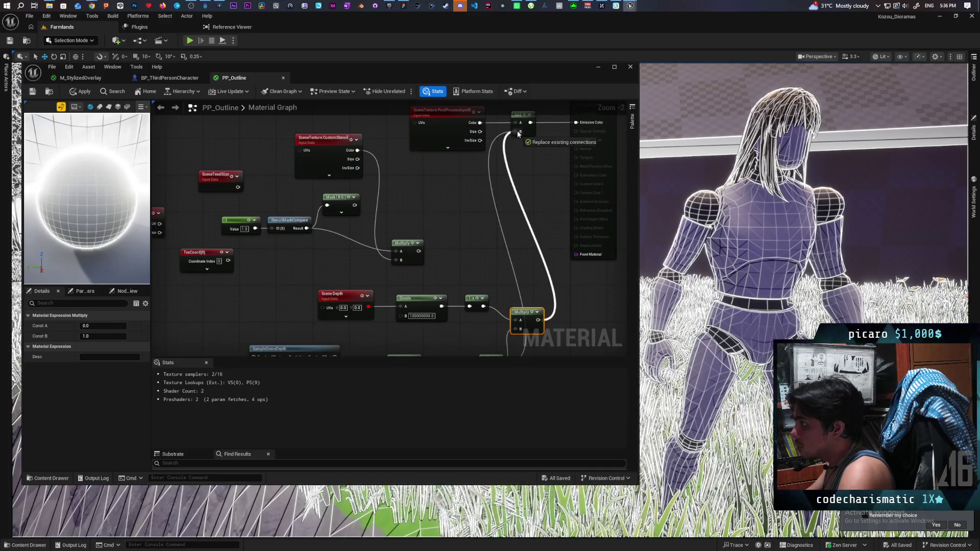
click(84, 92)
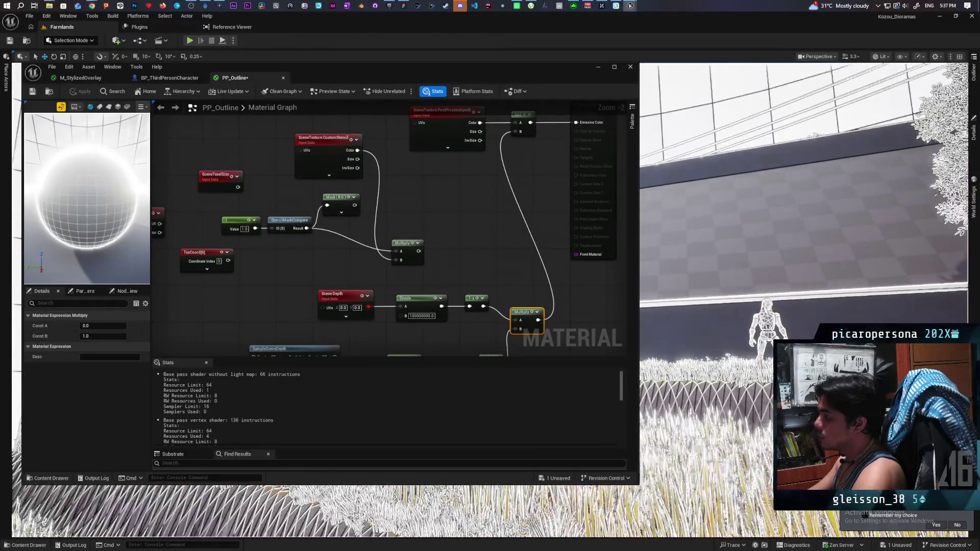
Bring the tutorial browser back up, resume playback, and move its window aside
click(422, 316)
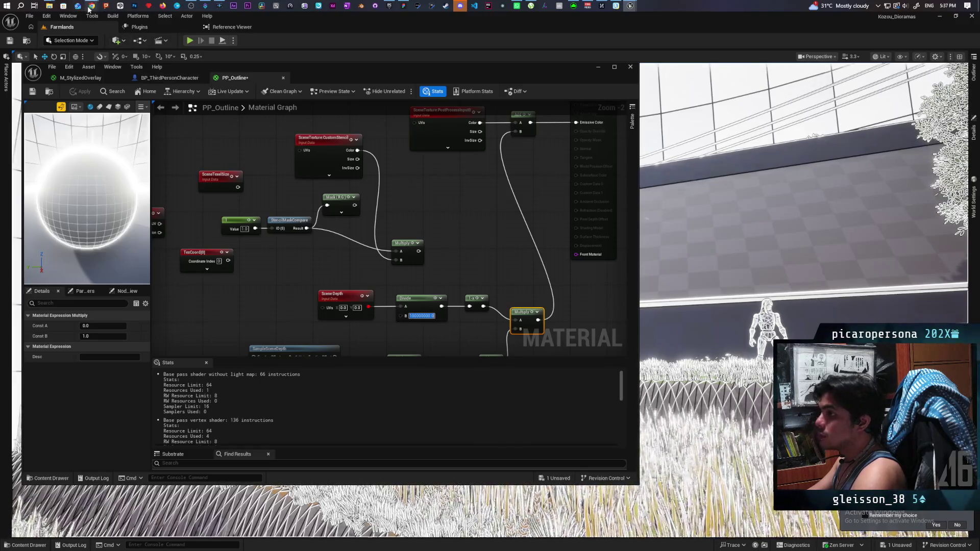
mouse_move(89, 9)
mouse_move(602, 48)
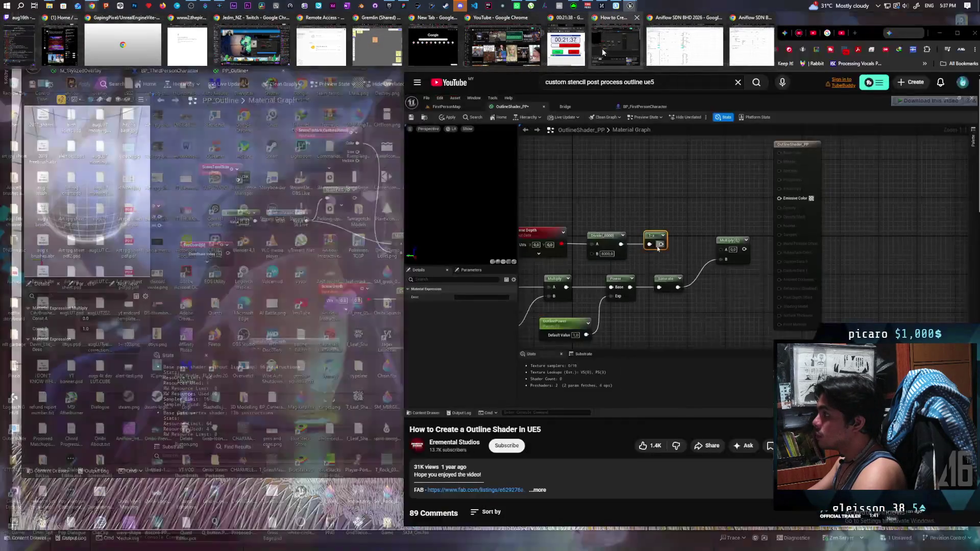
click(602, 52)
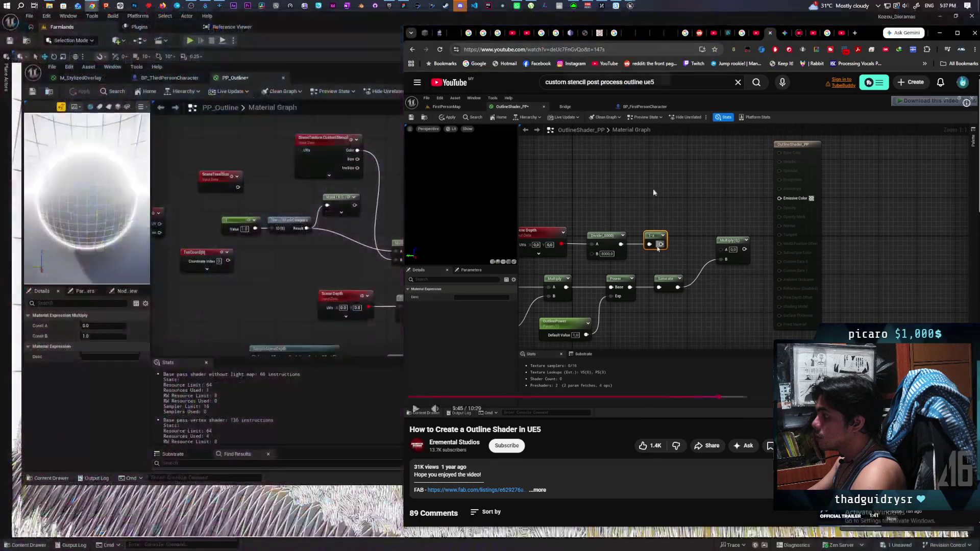
click(681, 225)
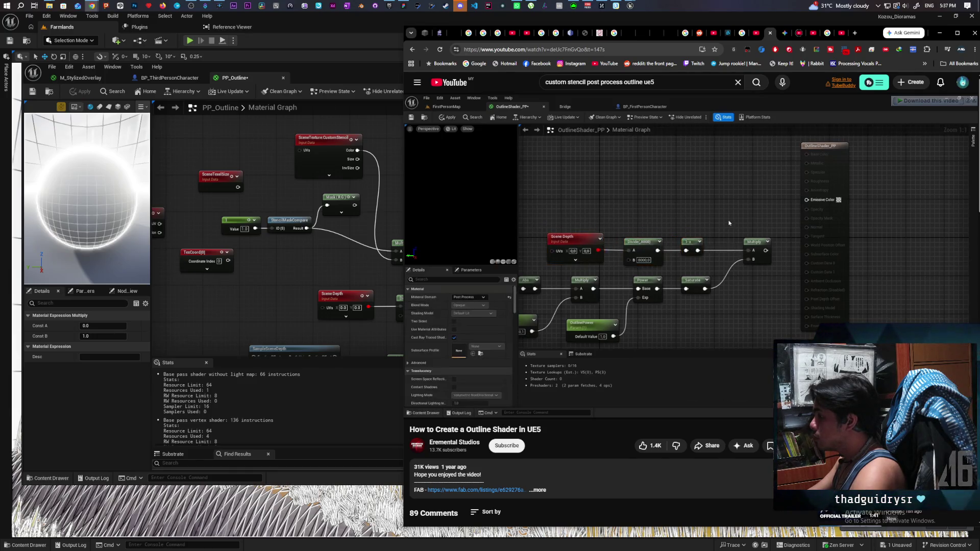
mouse_move(864, 31)
mouse_down()
mouse_move(752, 353)
mouse_move(727, 205)
mouse_move(732, 145)
mouse_up()
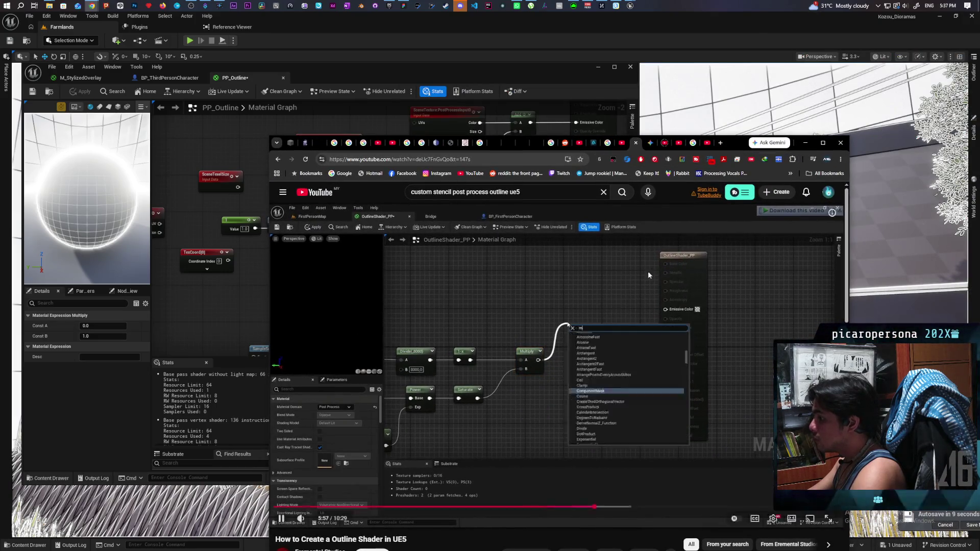
Pause the tutorial at 5:58 and return to the PP_Outline graph with nothing selected
click(540, 294)
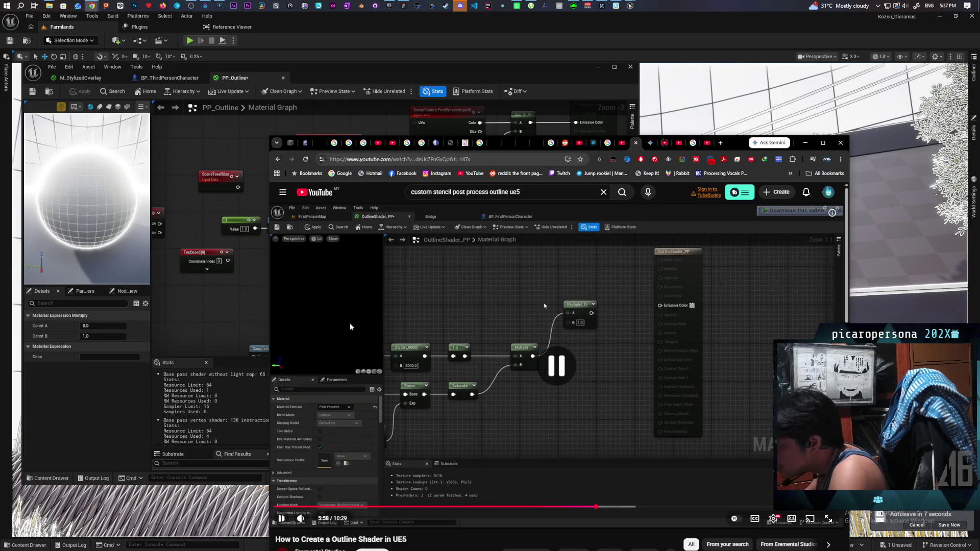
click(232, 309)
click(232, 309)
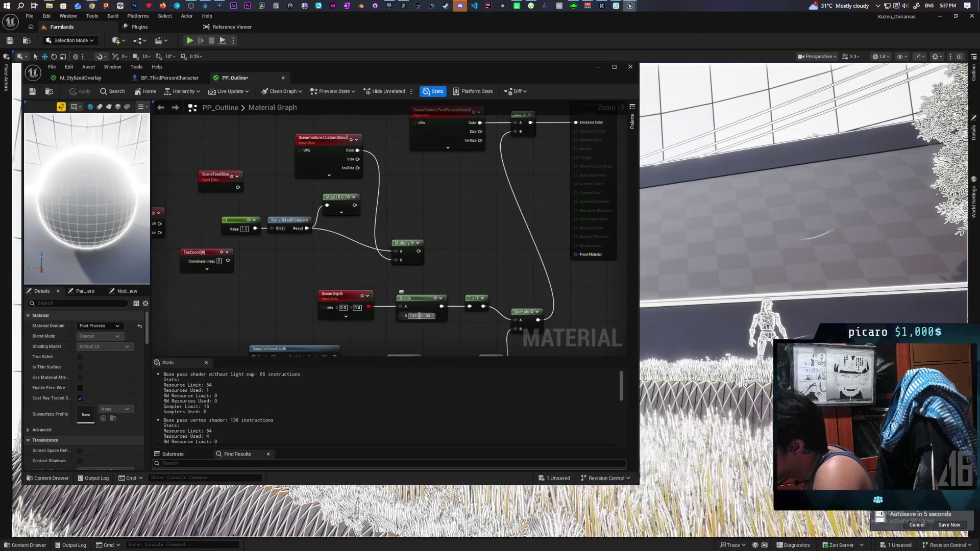
Set the Divide divisor to 800 and apply PP_Outline
text(800)
key(Return)
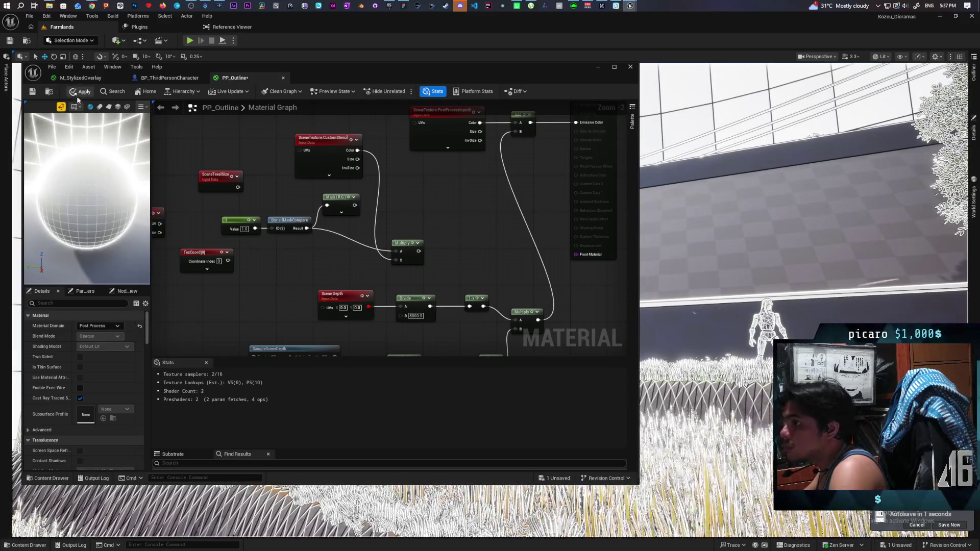
click(78, 98)
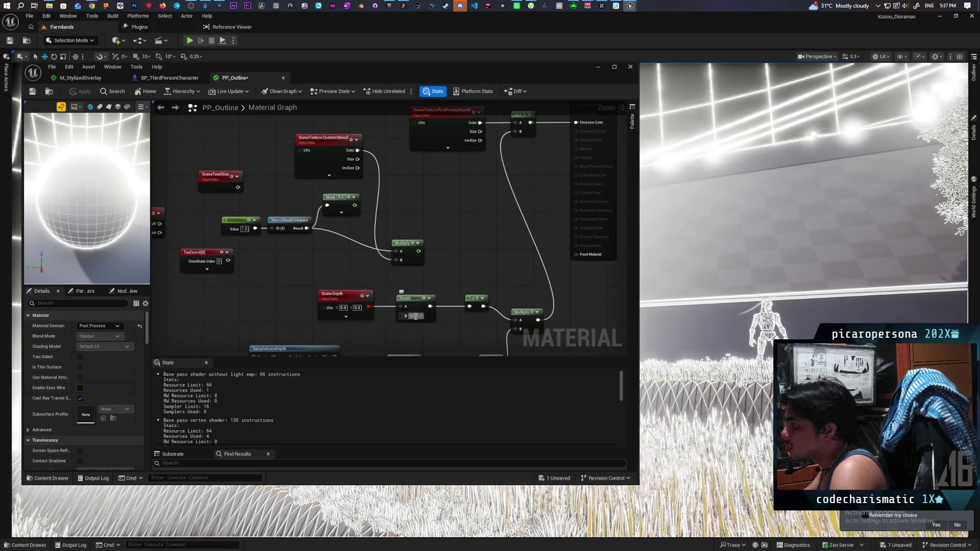
Change the Divide divisor to 8000000, apply PP_Outline, and bring up the YouTube window
click(416, 316)
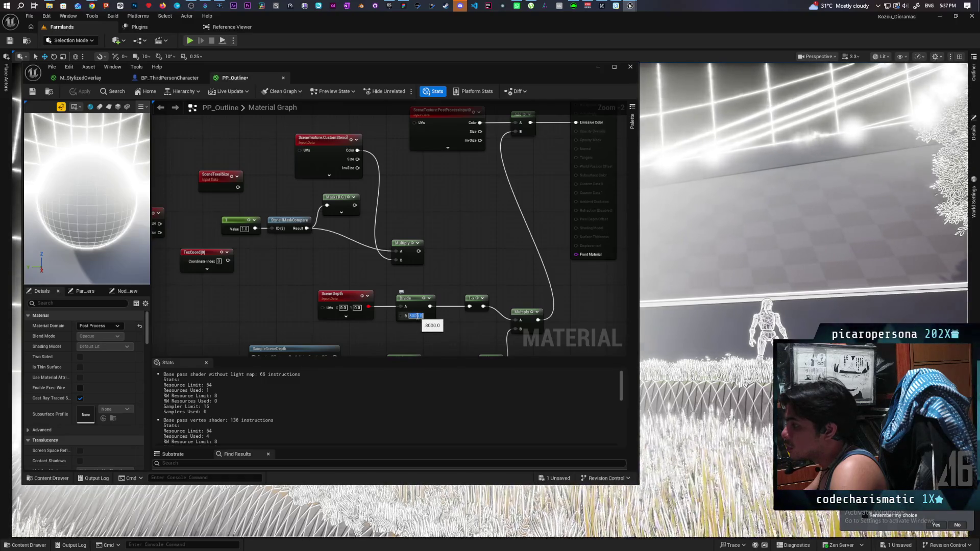
key(Return)
text(8000000)
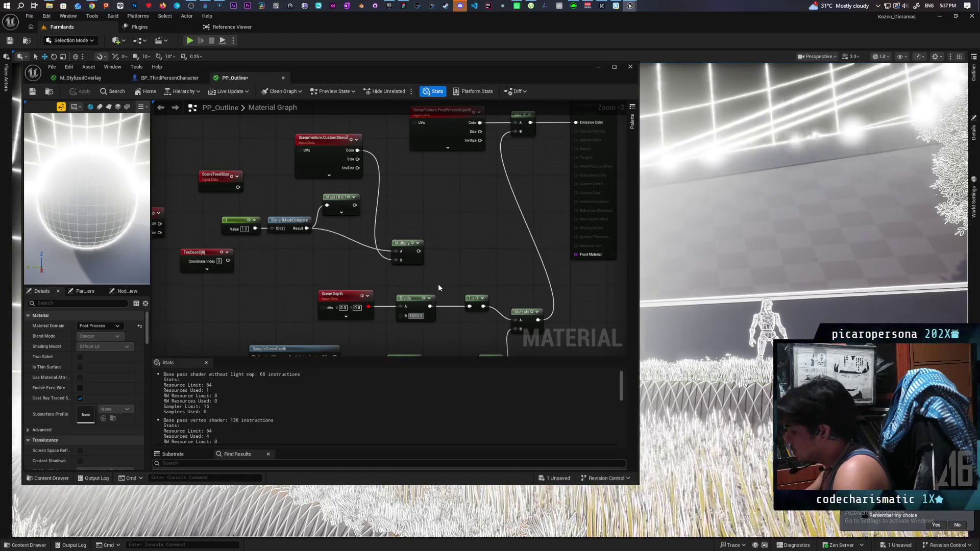
key(Return)
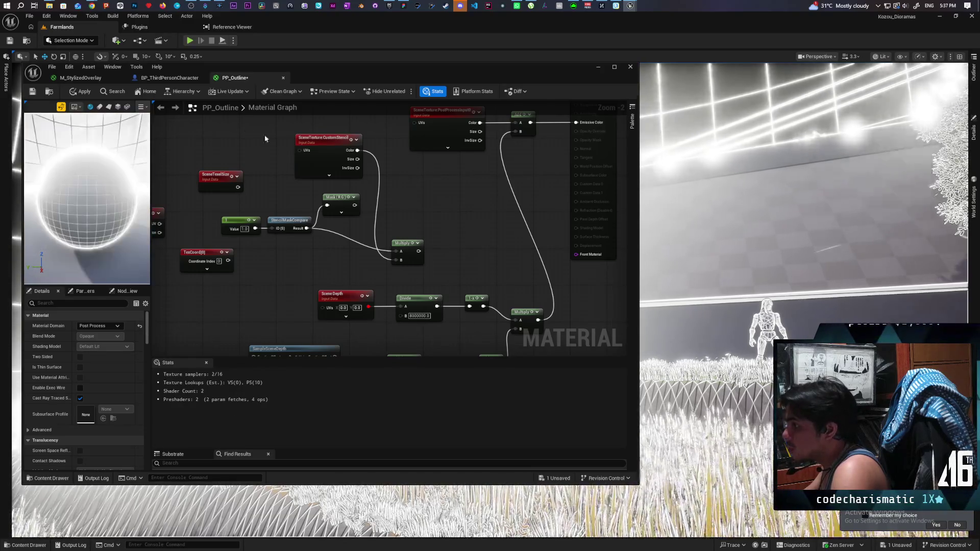
click(81, 91)
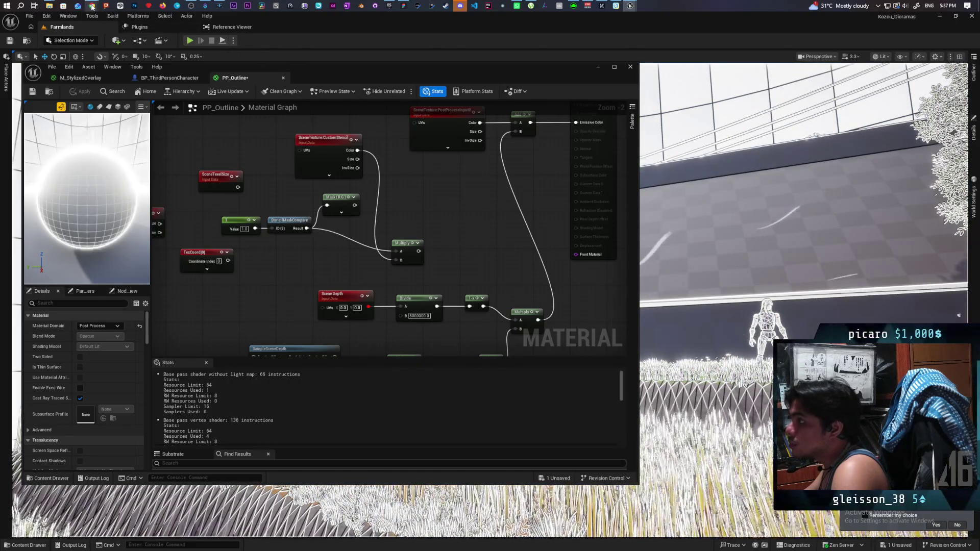
mouse_move(92, 7)
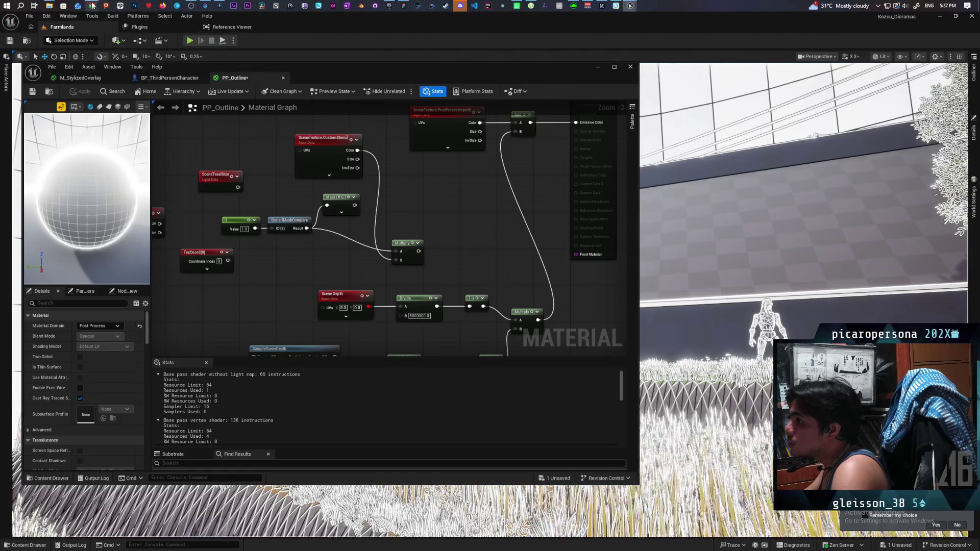
click(503, 41)
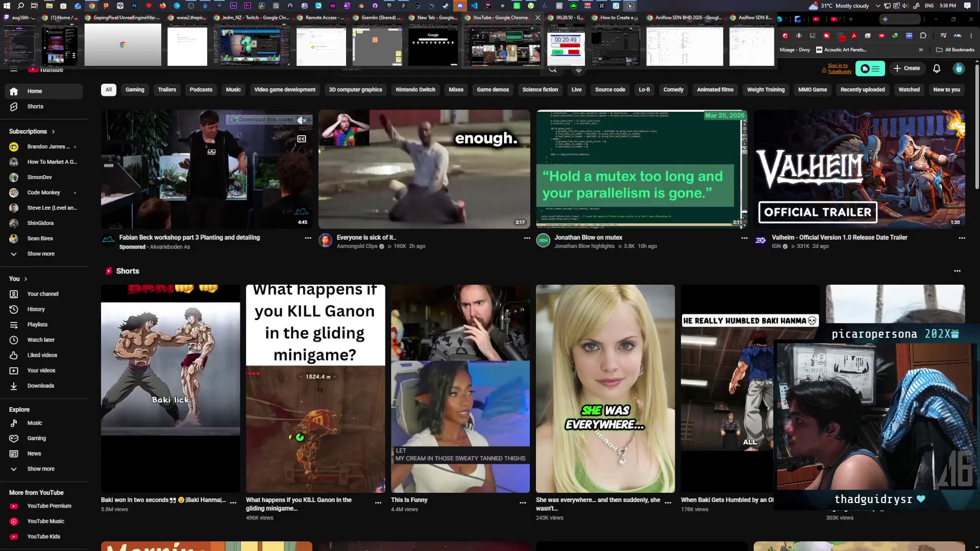
Focus the 'How to Create a Outline Shader in UE5' Chrome window
click(615, 43)
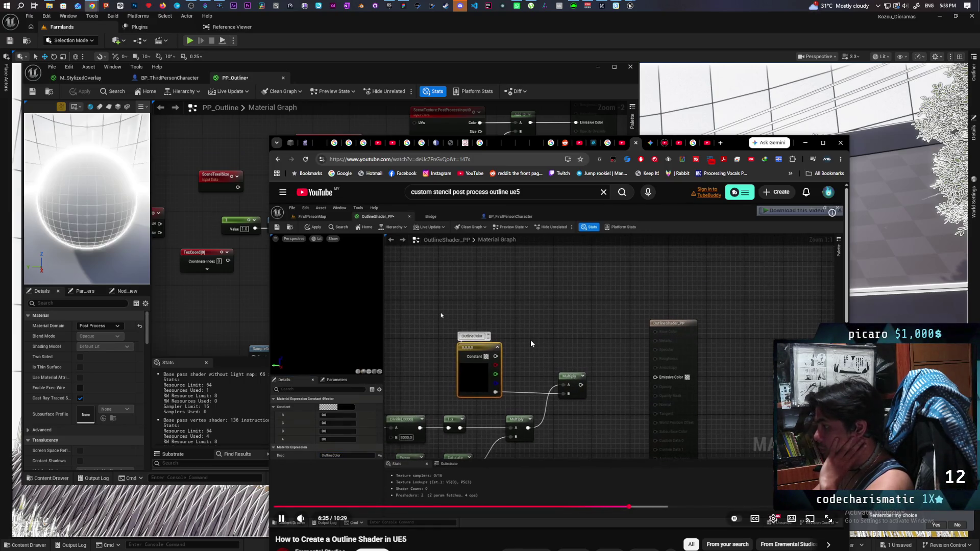
Skip the tutorial ahead past 6:57, pause it at 7:19, then resume playback
key(Right)
key(Right)
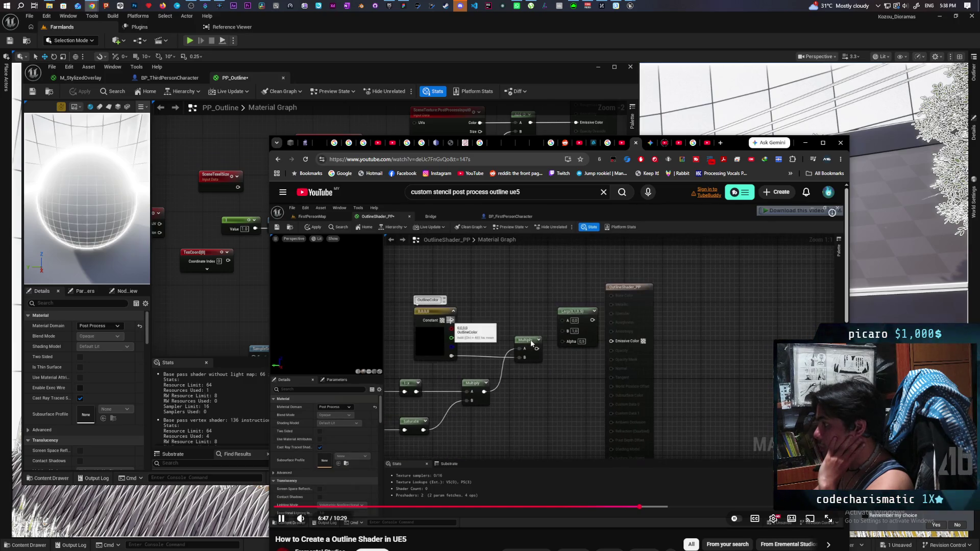
key(Right)
key(Right)
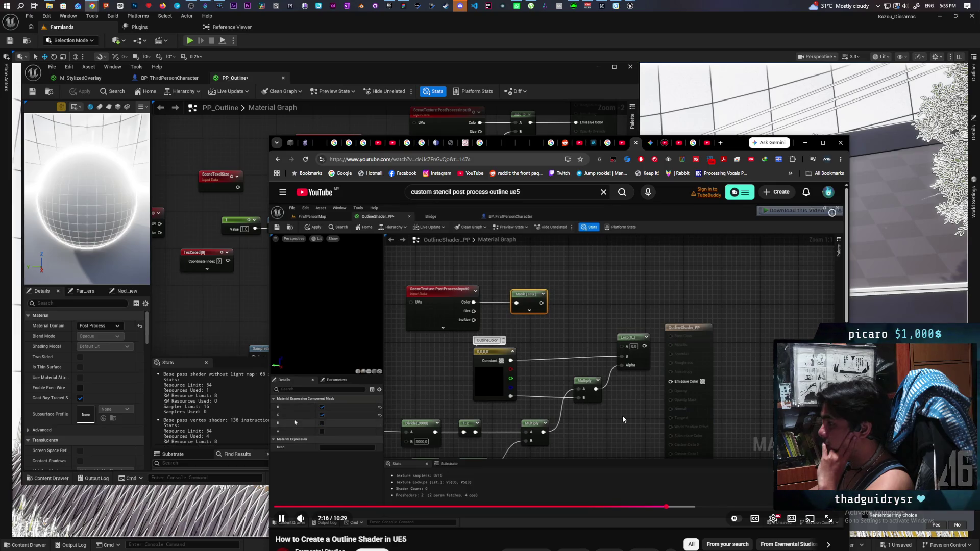
click(636, 390)
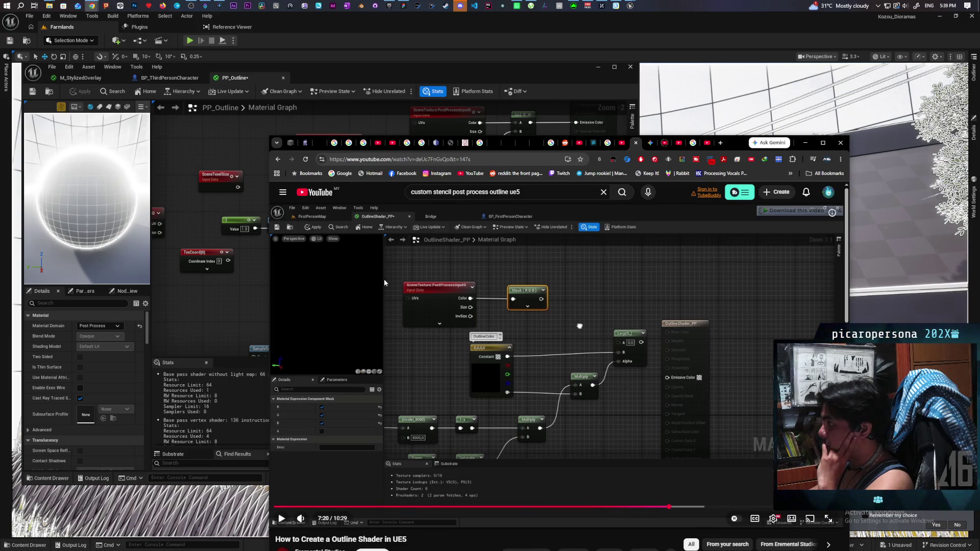
click(550, 314)
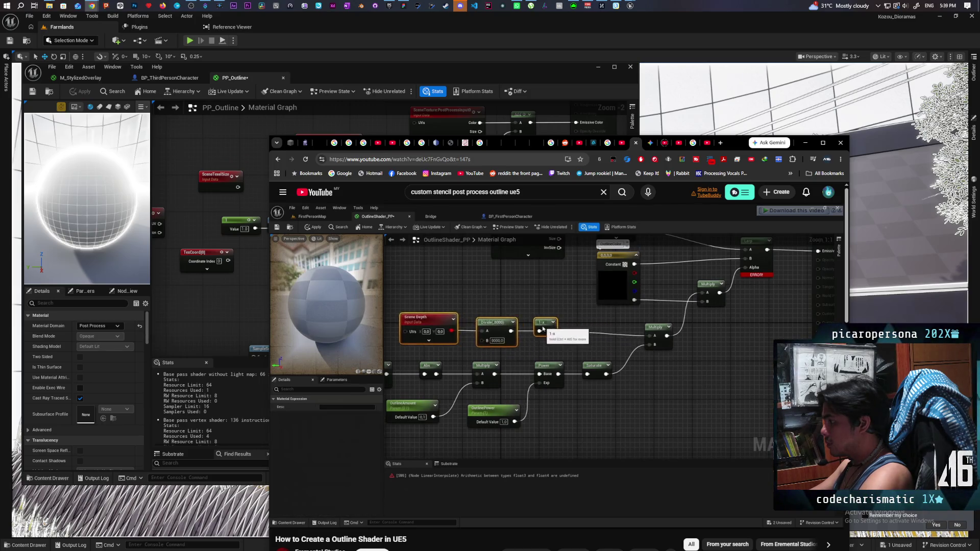
Pause the tutorial at 8:51 and pan the PP_Outline graph to the Scene Depth nodes
mouse_move(547, 312)
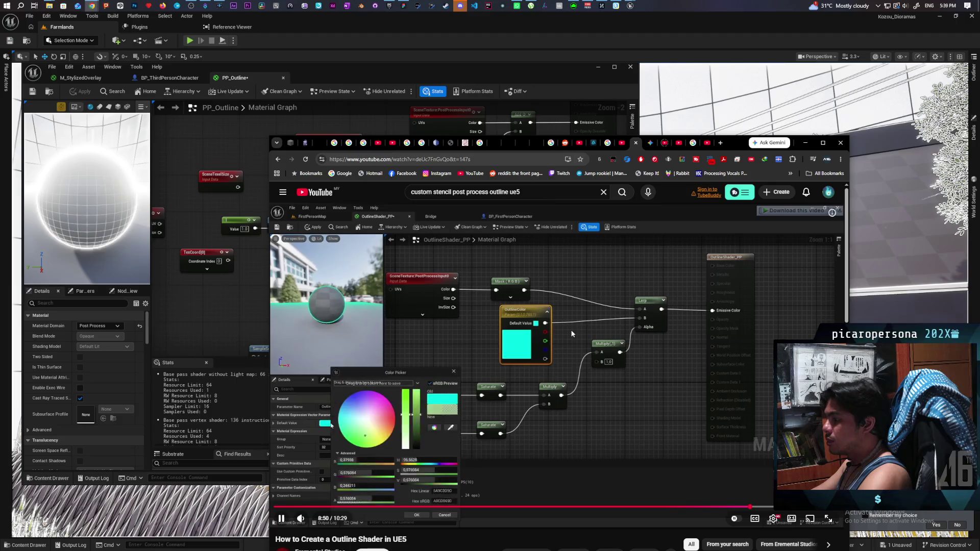
click(570, 332)
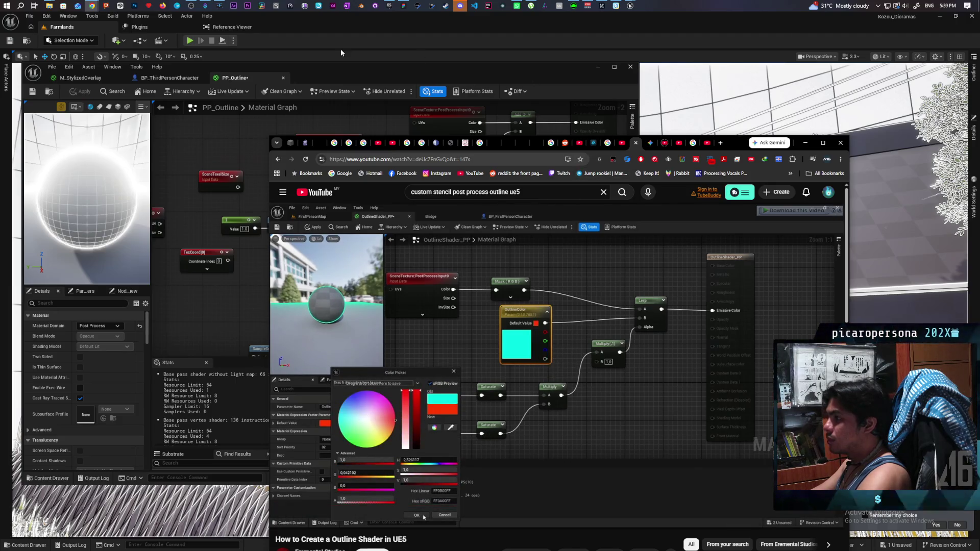
click(334, 74)
mouse_move(394, 195)
mouse_down()
mouse_move(437, 166)
mouse_move(452, 241)
mouse_move(459, 237)
mouse_move(446, 225)
mouse_up()
Replace the 1-x node with a Saturate feeding Multiply A
text(satura)
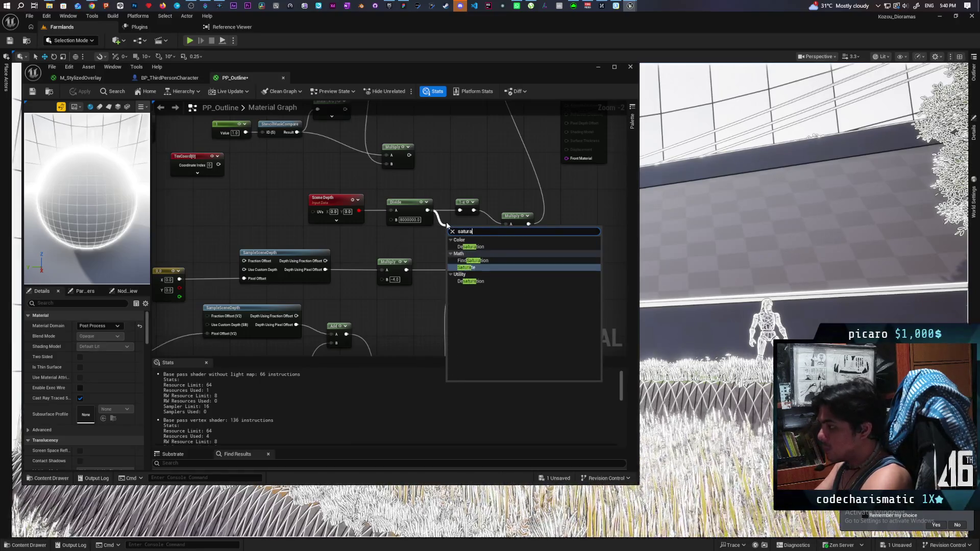
key(Return)
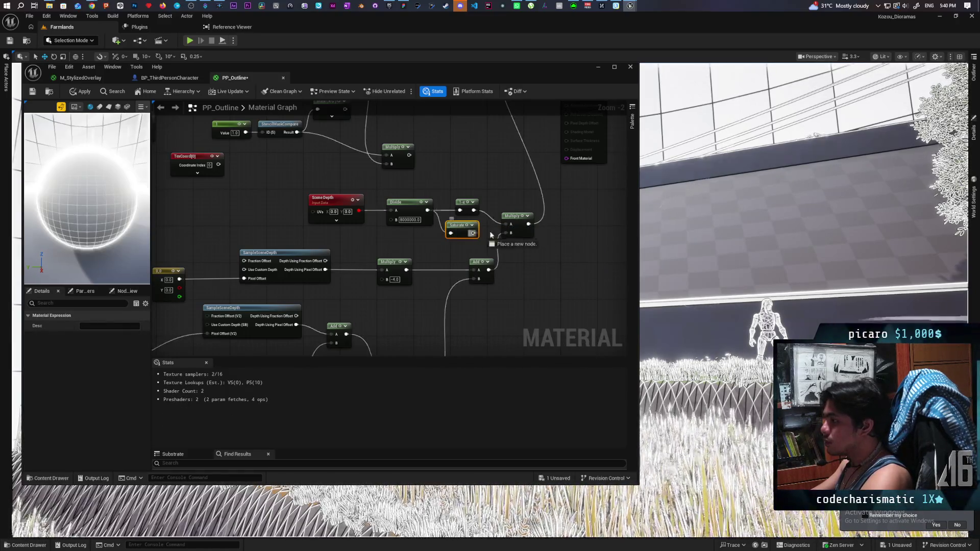
drag(473, 232, 510, 225)
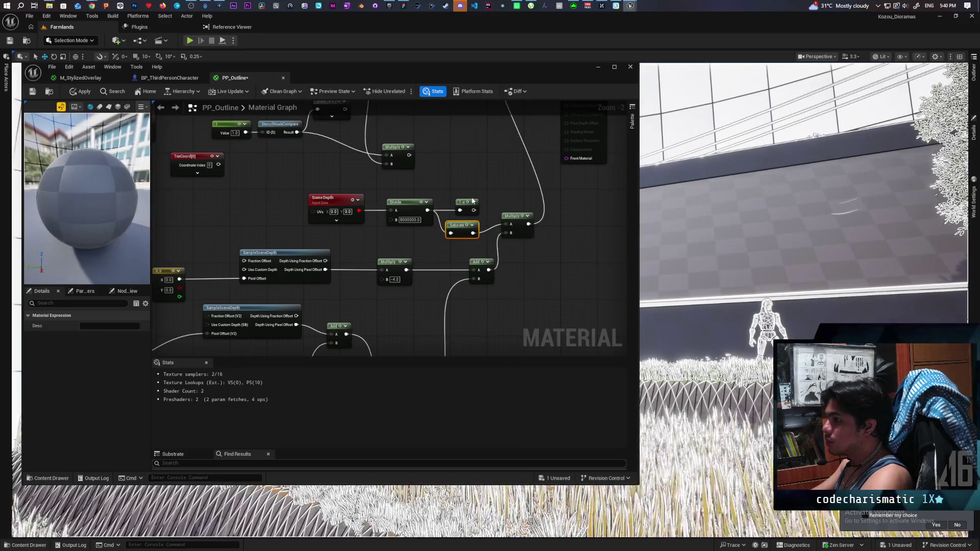
mouse_move(479, 191)
mouse_down()
mouse_move(467, 215)
mouse_move(455, 204)
mouse_up()
key(Delete)
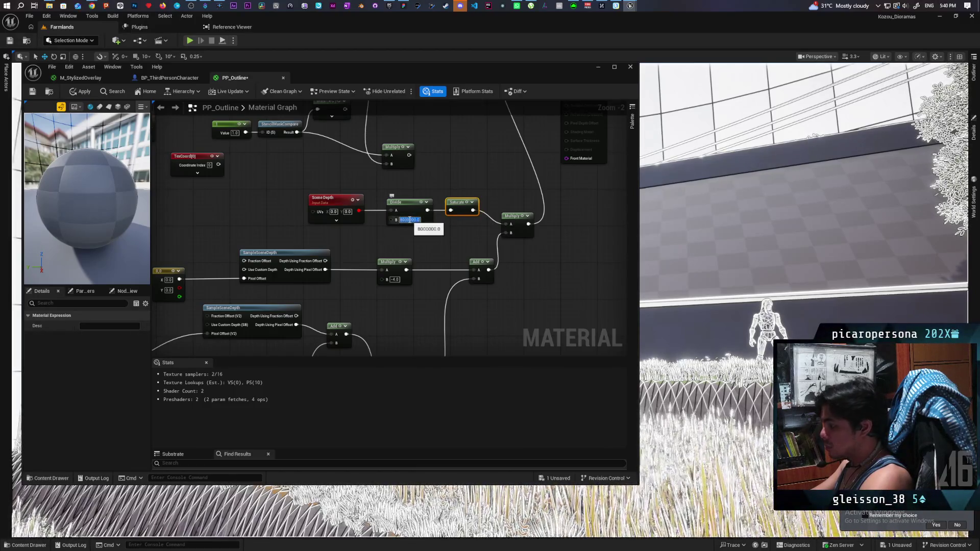
key(Return)
click(410, 220)
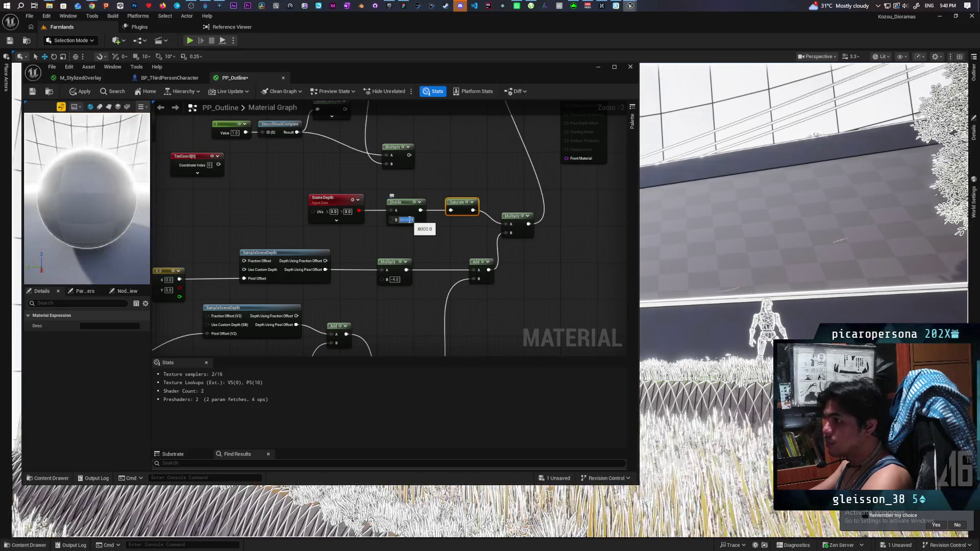
click(410, 220)
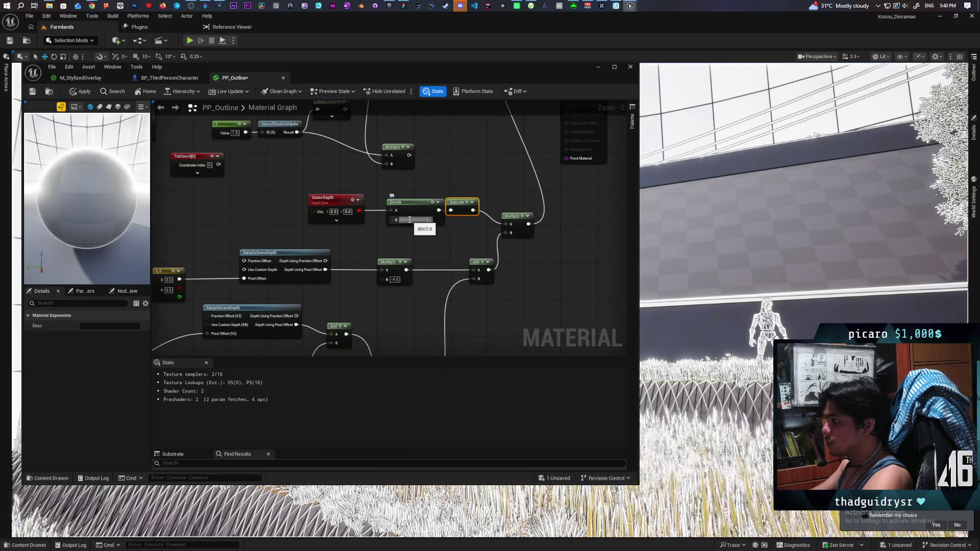
click(409, 243)
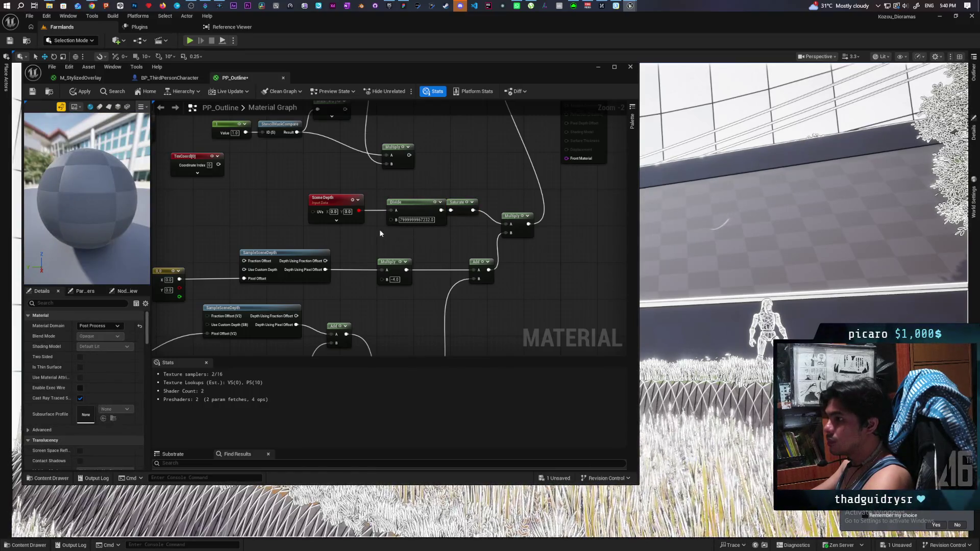
mouse_move(356, 226)
mouse_down()
mouse_move(419, 209)
mouse_move(385, 210)
mouse_up()
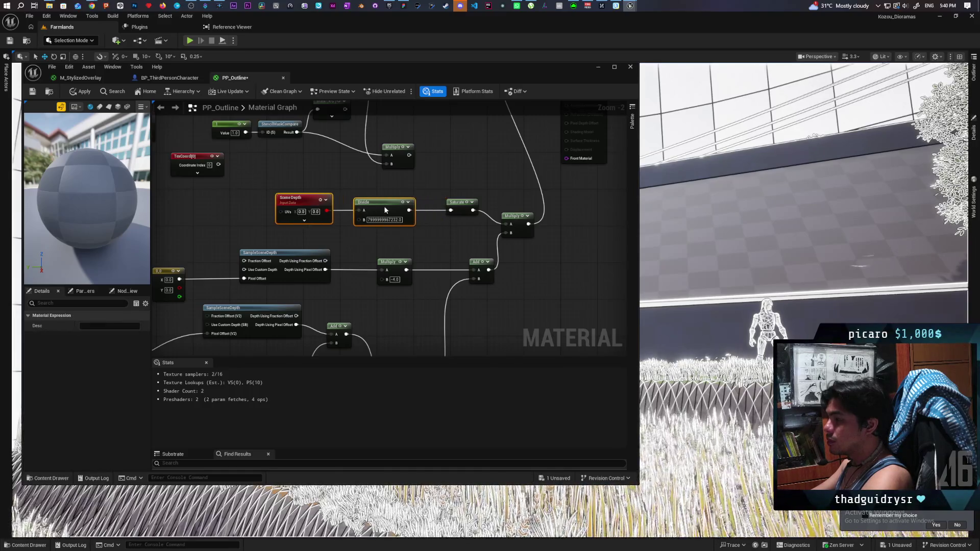
click(75, 91)
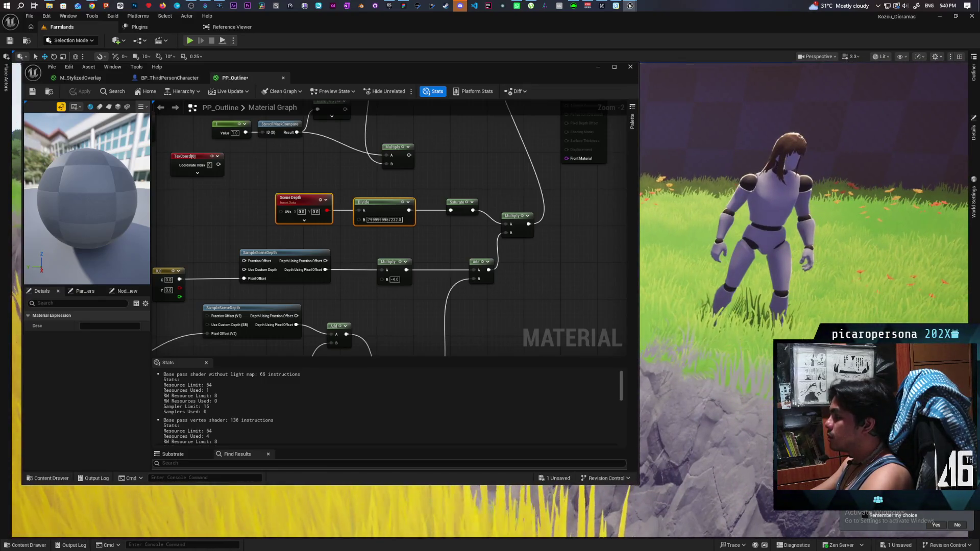
Duplicate the Saturate node and place the copy after the Add node
scroll(531, 265, down, 2)
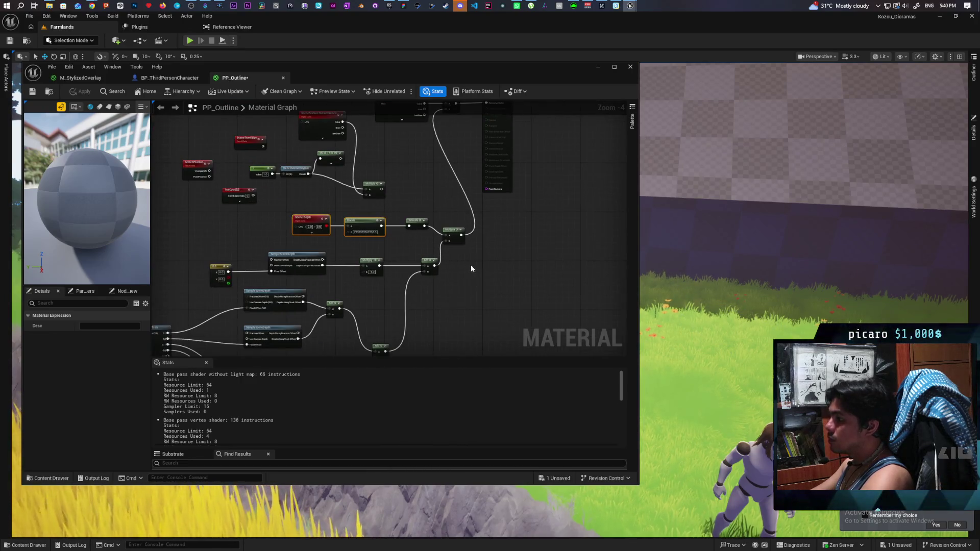
scroll(459, 271, up, 2)
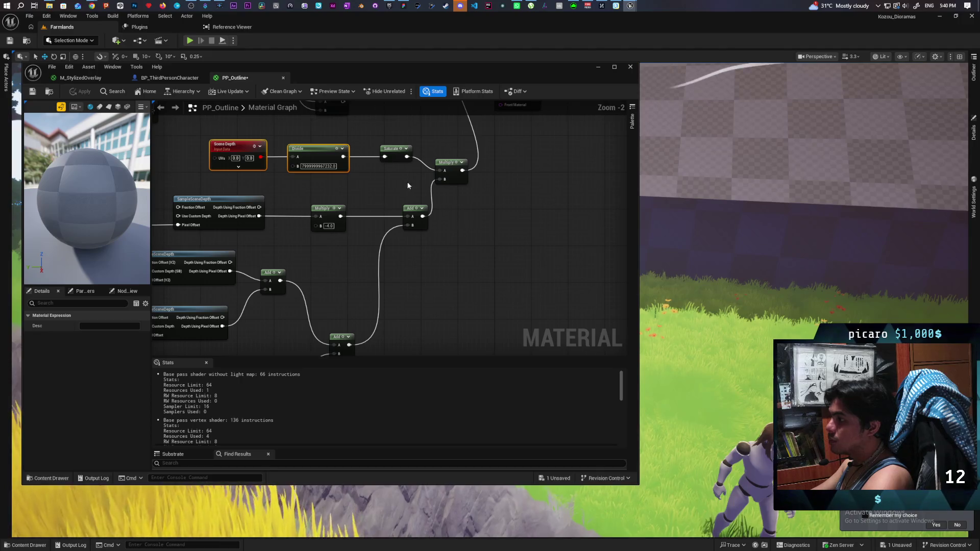
drag(387, 135, 391, 167)
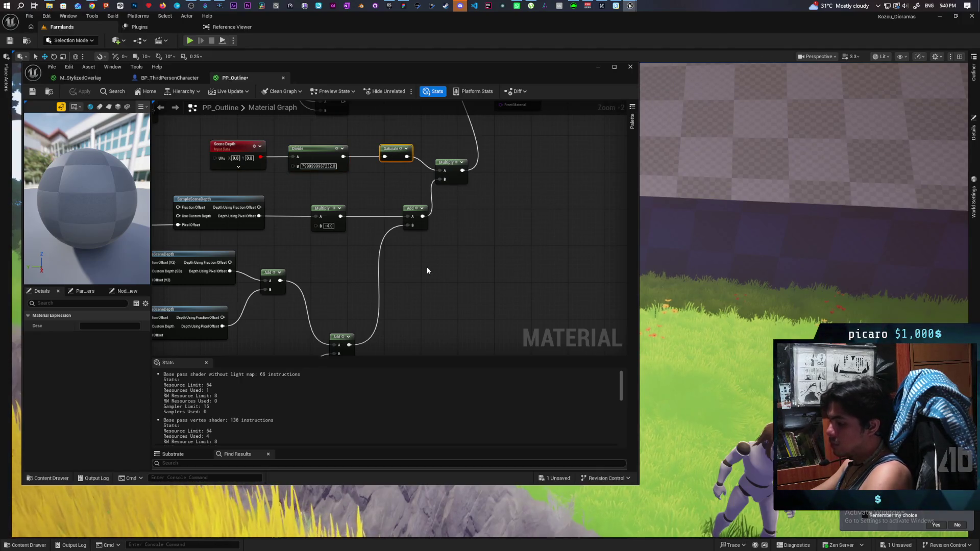
mouse_move(427, 267)
mouse_down()
mouse_move(558, 271)
mouse_move(600, 250)
mouse_move(589, 231)
mouse_move(523, 228)
mouse_move(384, 244)
mouse_move(342, 222)
mouse_up()
key(ctrl+w)
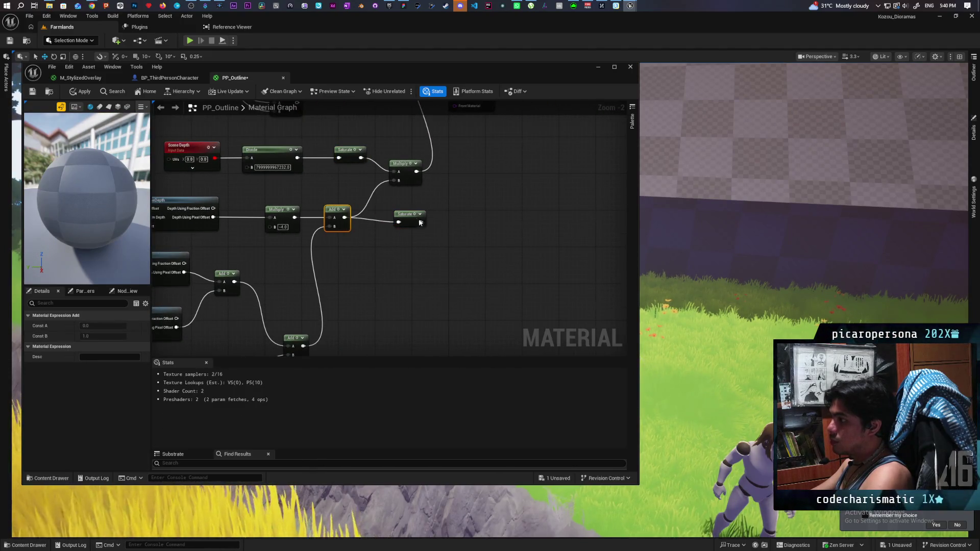
drag(420, 222, 399, 180)
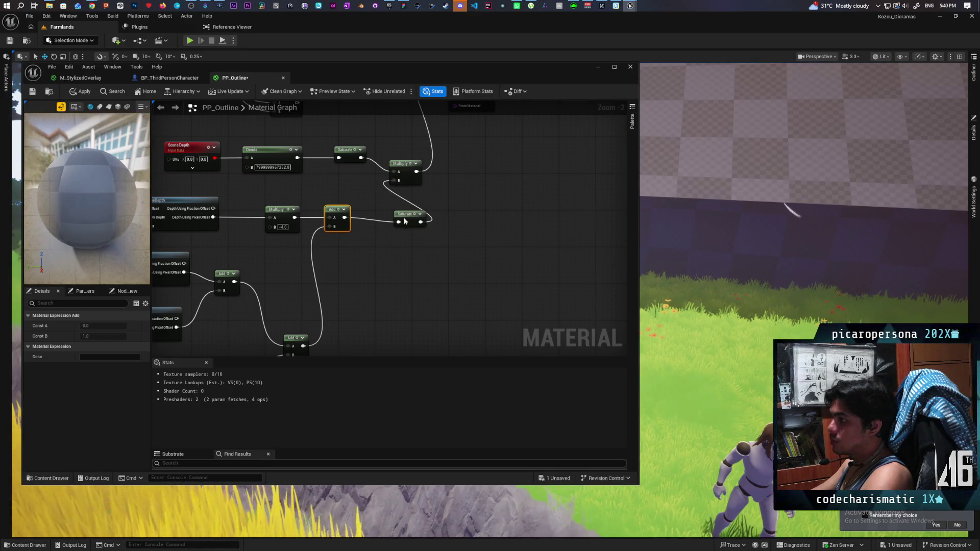
mouse_move(404, 220)
mouse_down()
mouse_move(392, 213)
mouse_move(395, 223)
mouse_up()
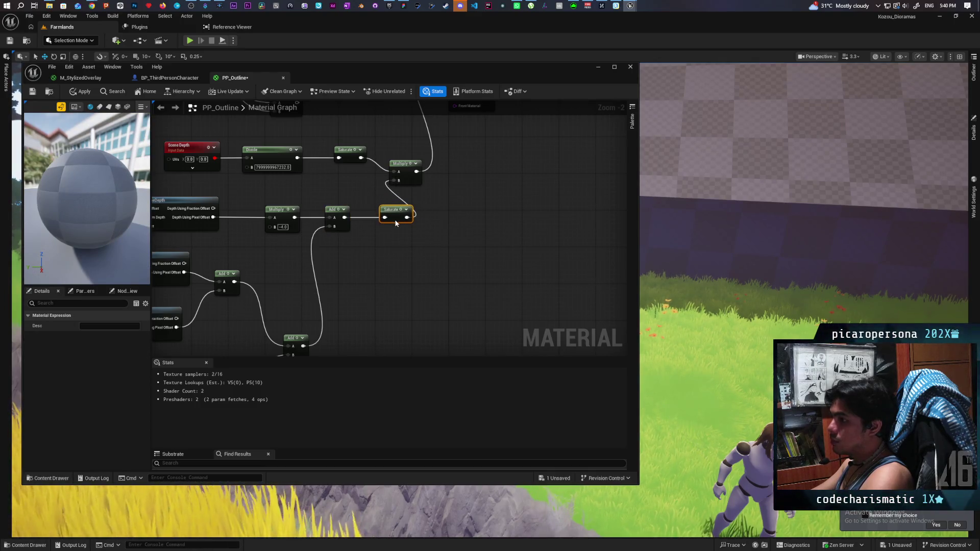
Line the Multiply up with the new Saturate and save PP_Outline
scroll(462, 240, up, 5)
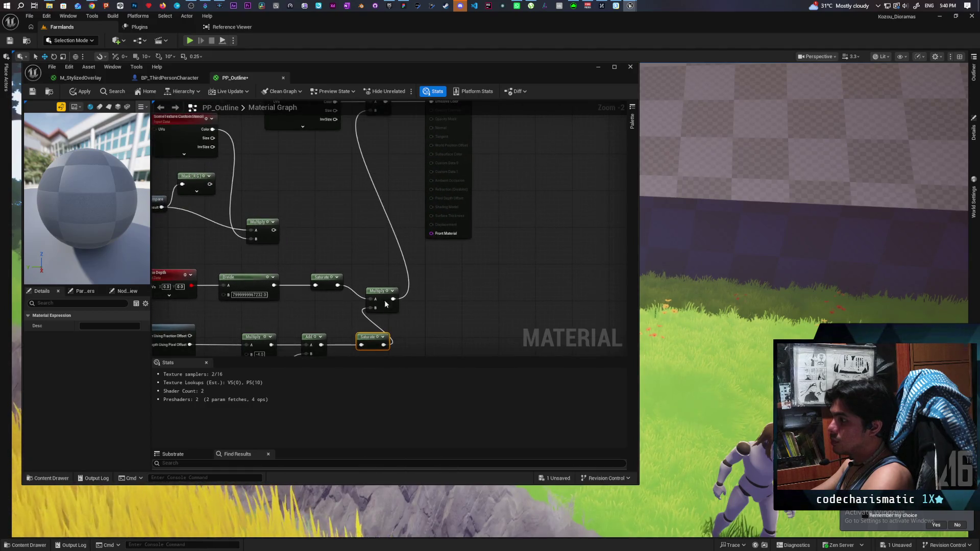
drag(384, 303, 381, 284)
scroll(408, 283, up, 2)
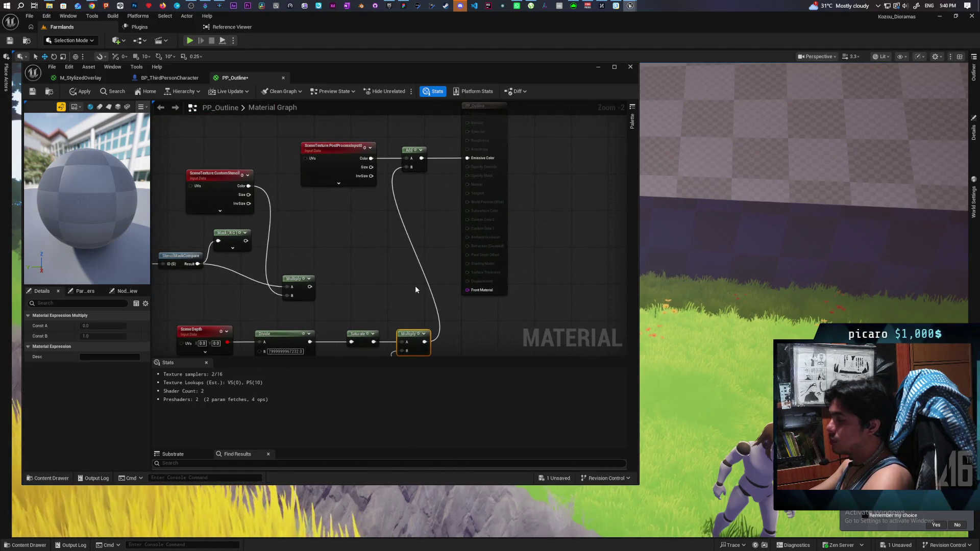
key(ctrl+s)
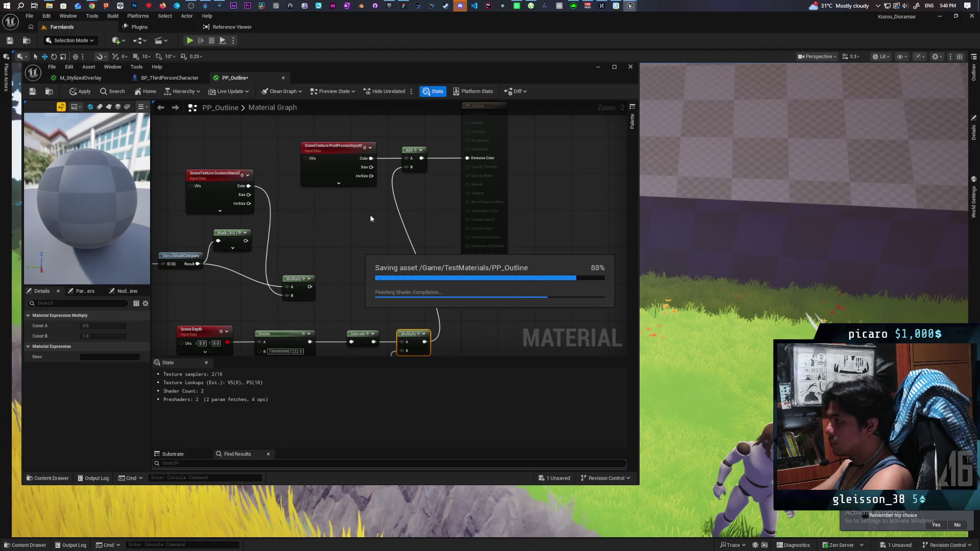
Add a Lerp with the depth Multiply as Alpha and scene colour as A, feed it to Emissive Color, and apply
right_click(354, 211)
text(lerp)
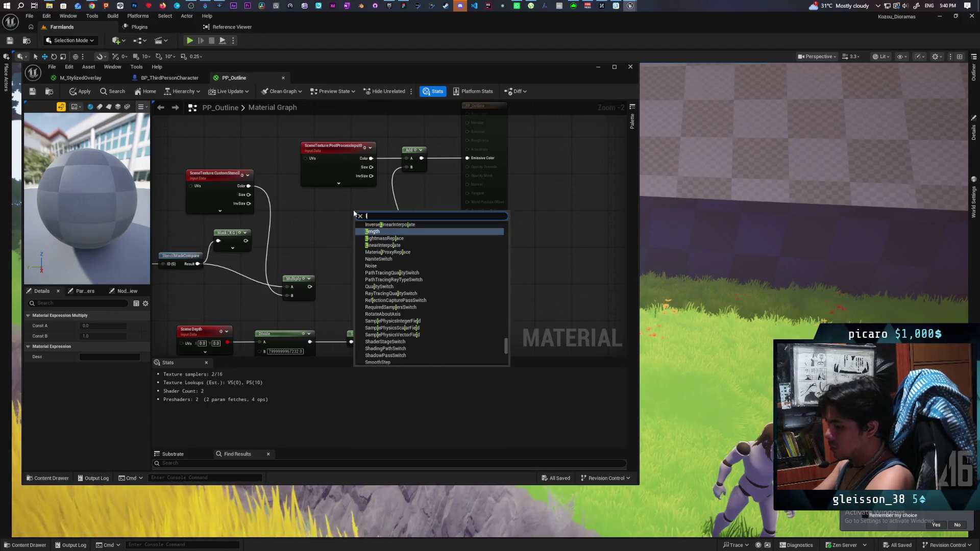
key(Return)
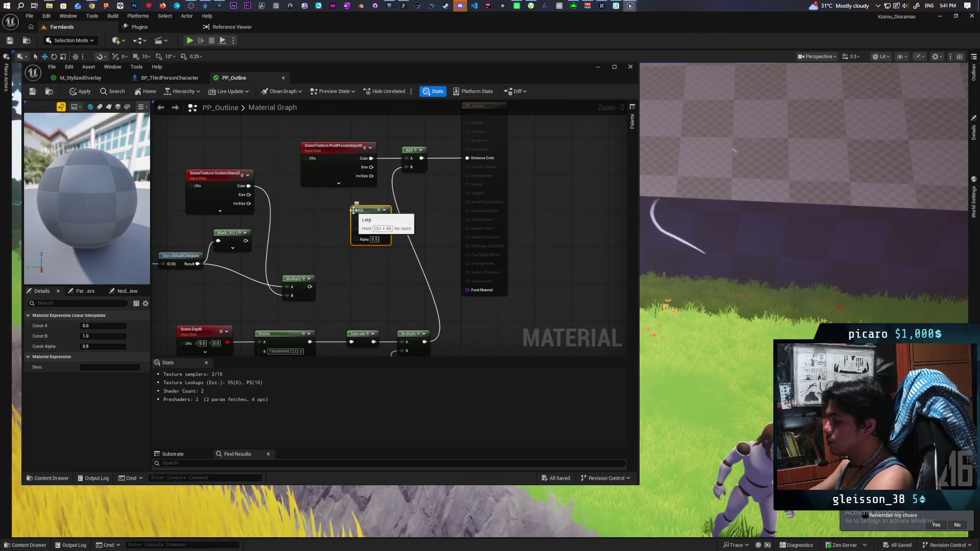
drag(424, 339, 411, 299)
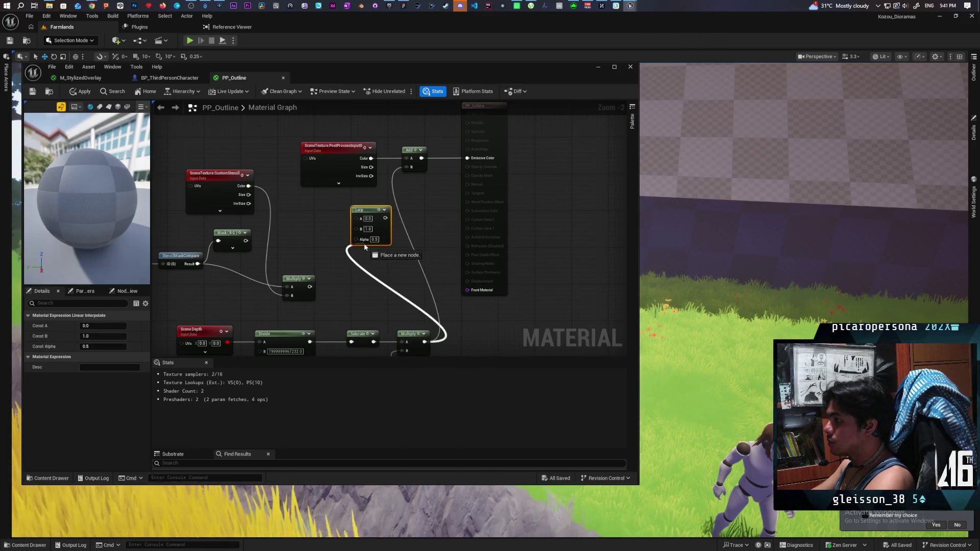
drag(365, 247, 356, 240)
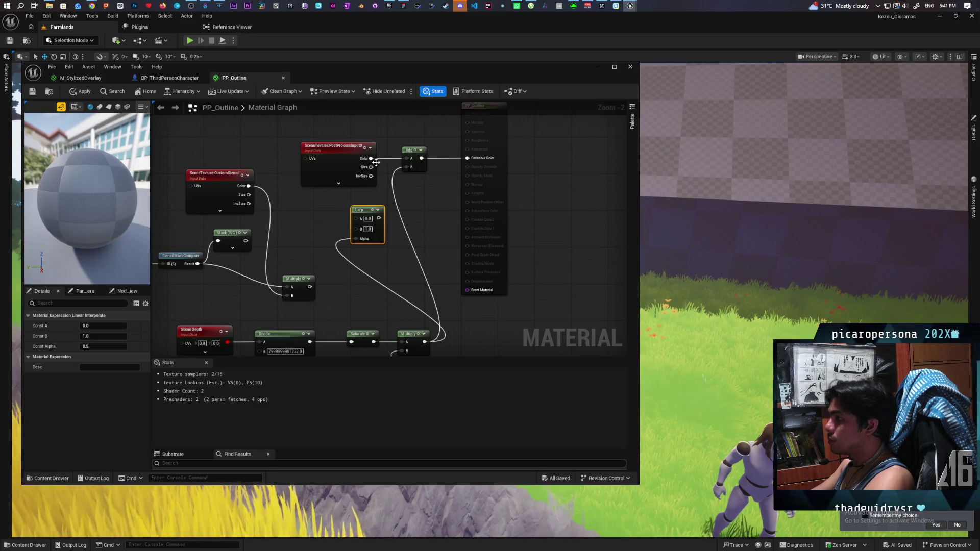
drag(373, 159, 359, 223)
mouse_move(379, 218)
mouse_down()
mouse_move(434, 234)
mouse_move(469, 159)
mouse_up()
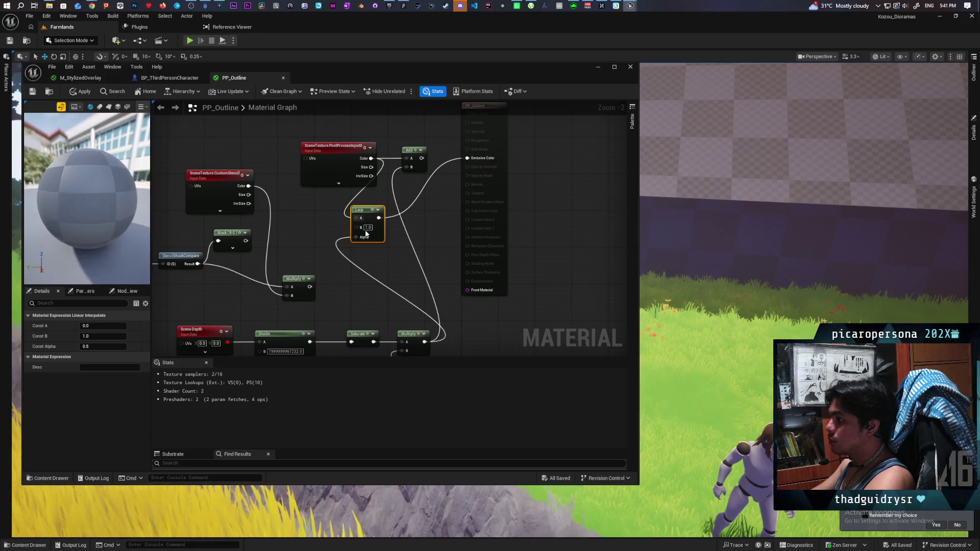
drag(377, 238, 421, 240)
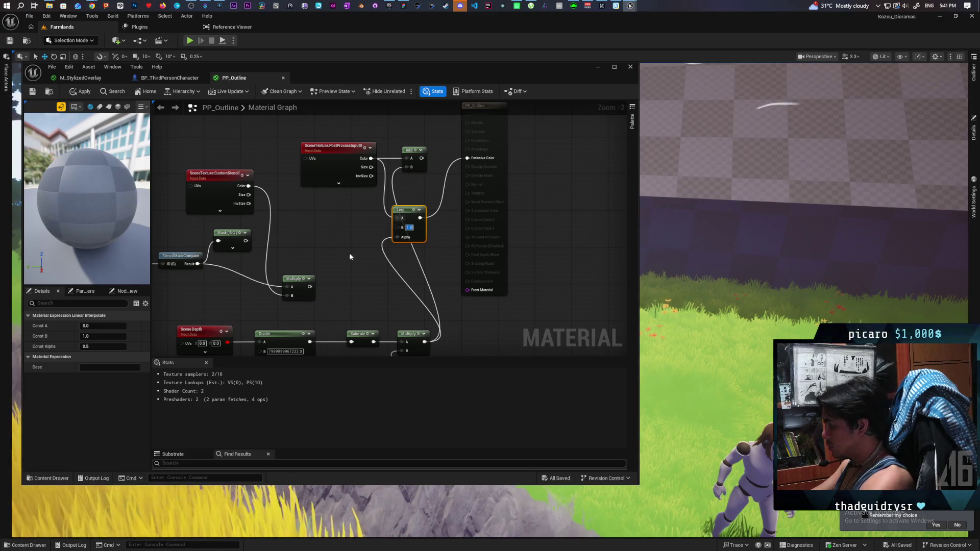
click(291, 219)
click(82, 92)
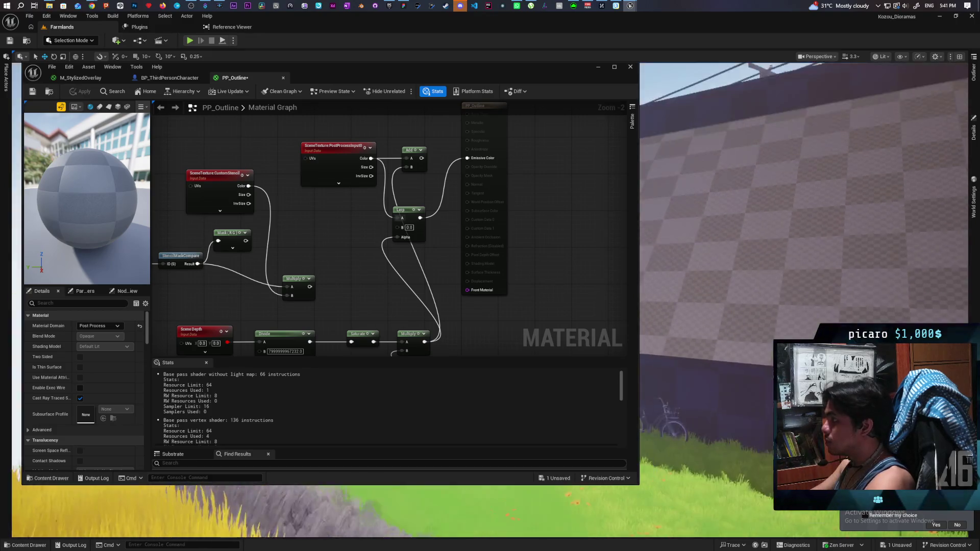
Pan over to the depth sample nodes and preview the Saturate node's output
scroll(411, 328, down, 3)
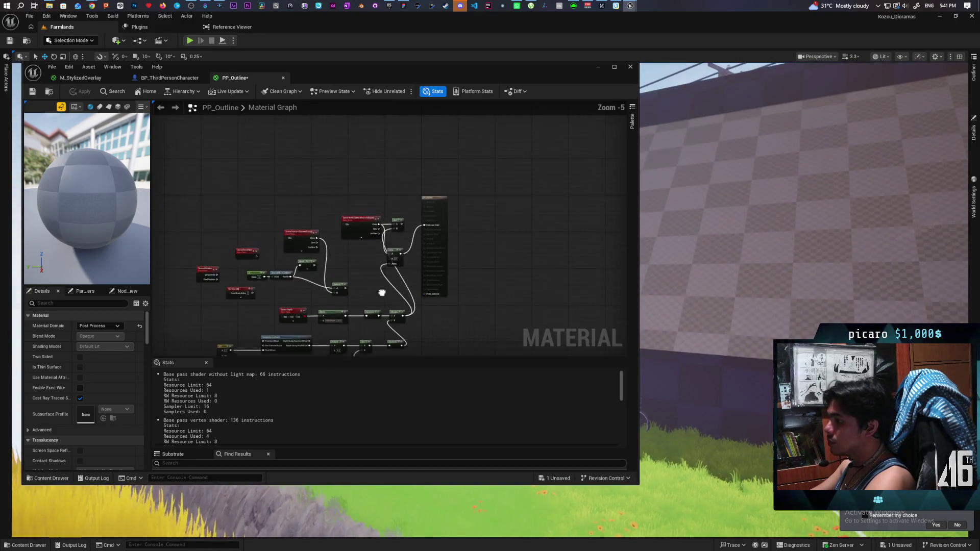
scroll(364, 221, up, 1)
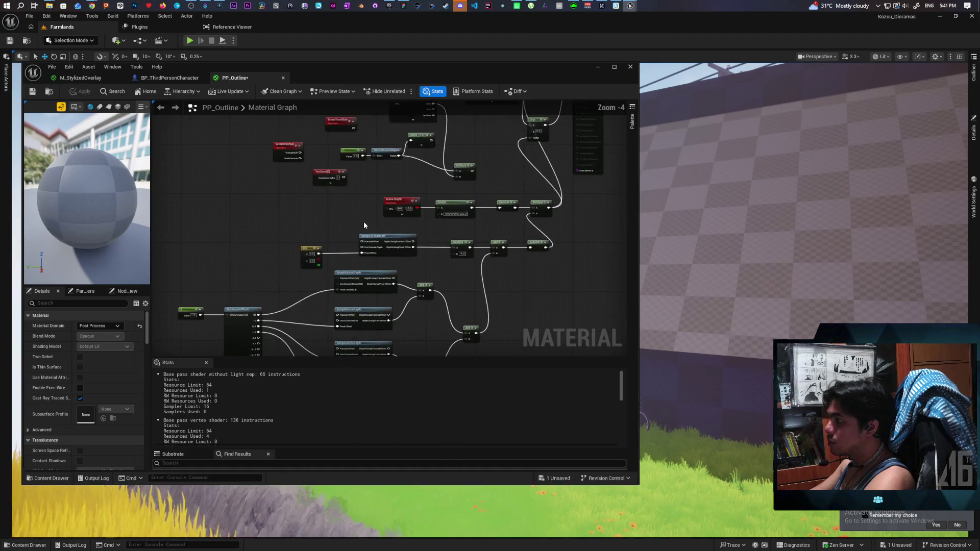
drag(362, 224, 356, 187)
scroll(356, 187, down, 1)
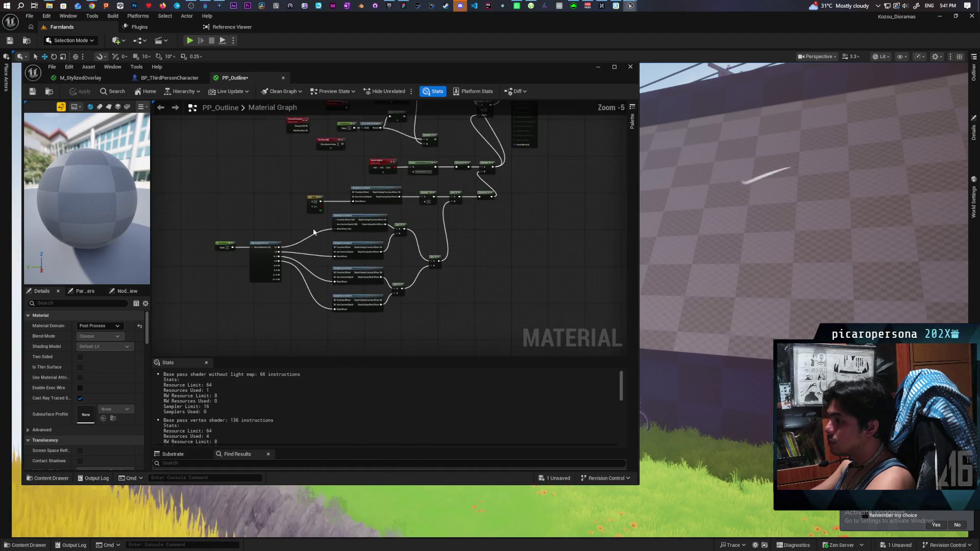
drag(454, 228, 400, 213)
scroll(399, 212, up, 3)
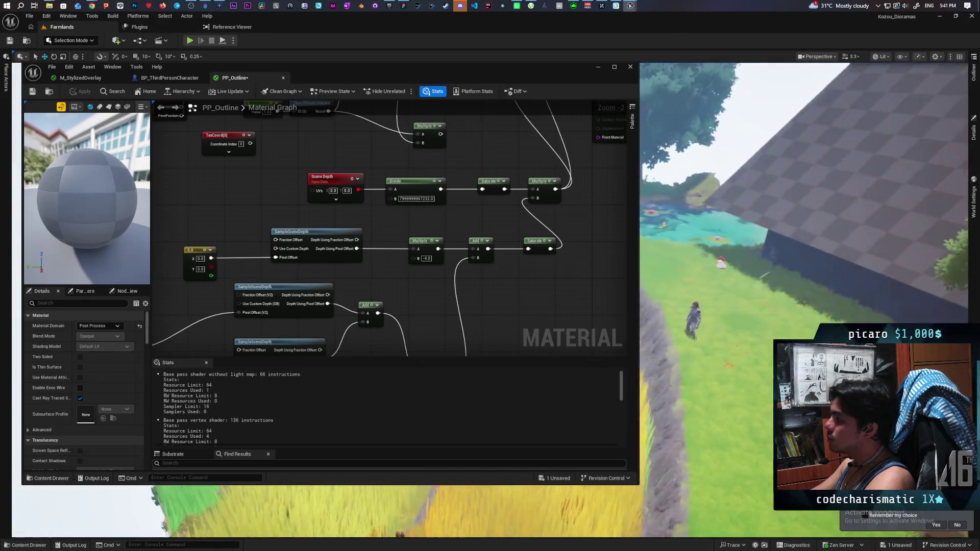
scroll(434, 276, down, 2)
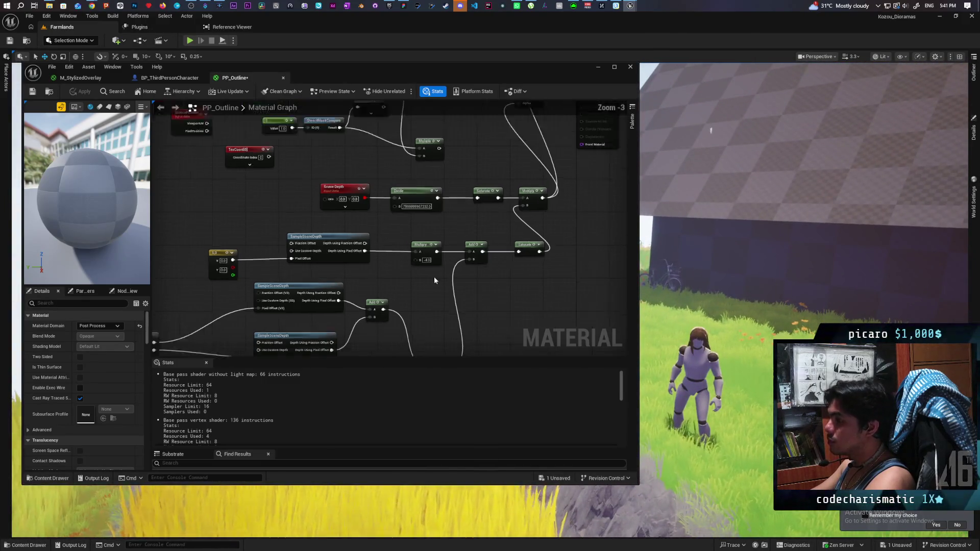
drag(483, 302, 478, 305)
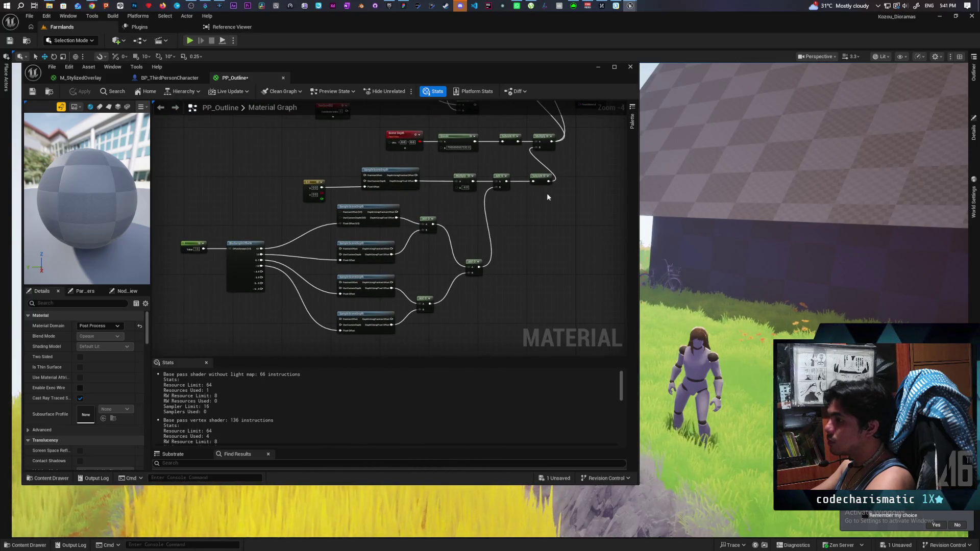
key(space)
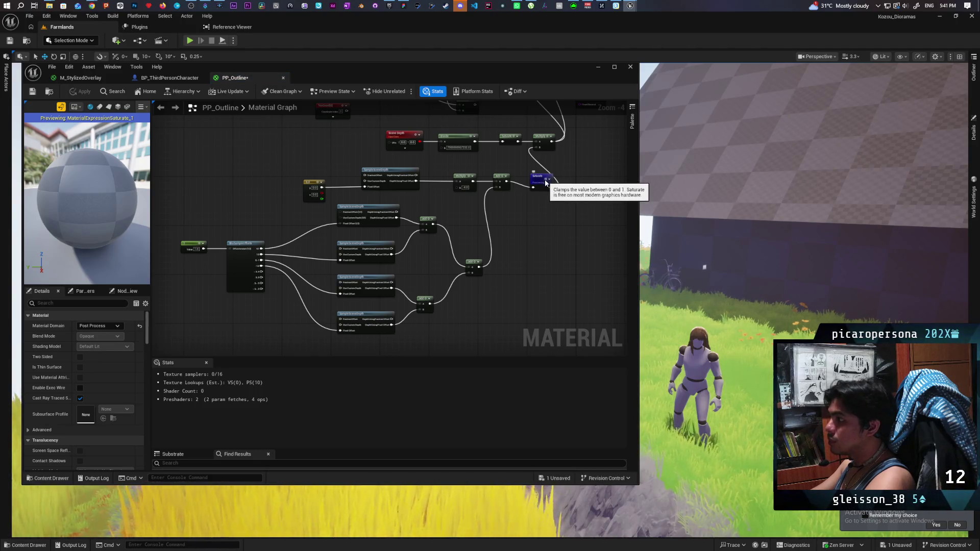
key(space)
Preview the depth Add node's output, then wire it straight into Emissive Color
scroll(506, 184, up, 1)
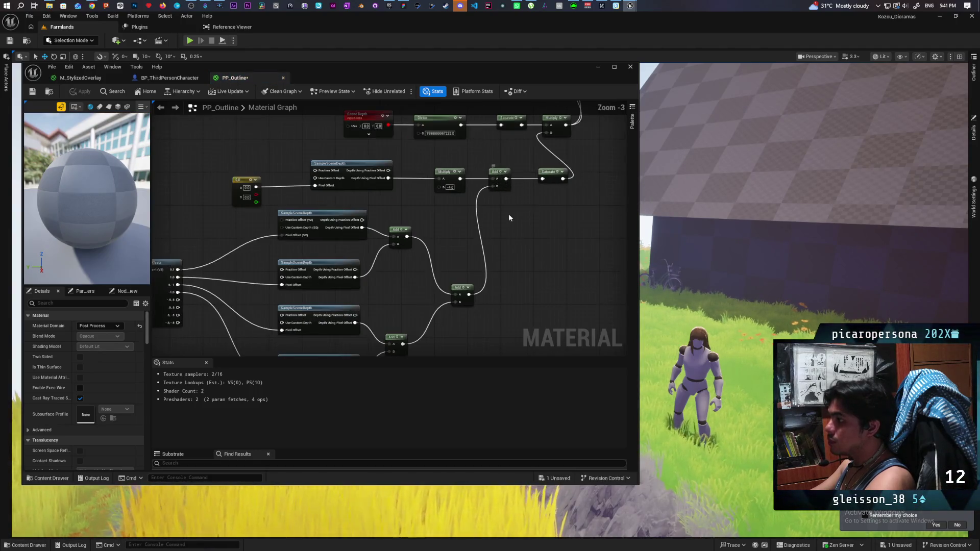
drag(479, 218, 509, 213)
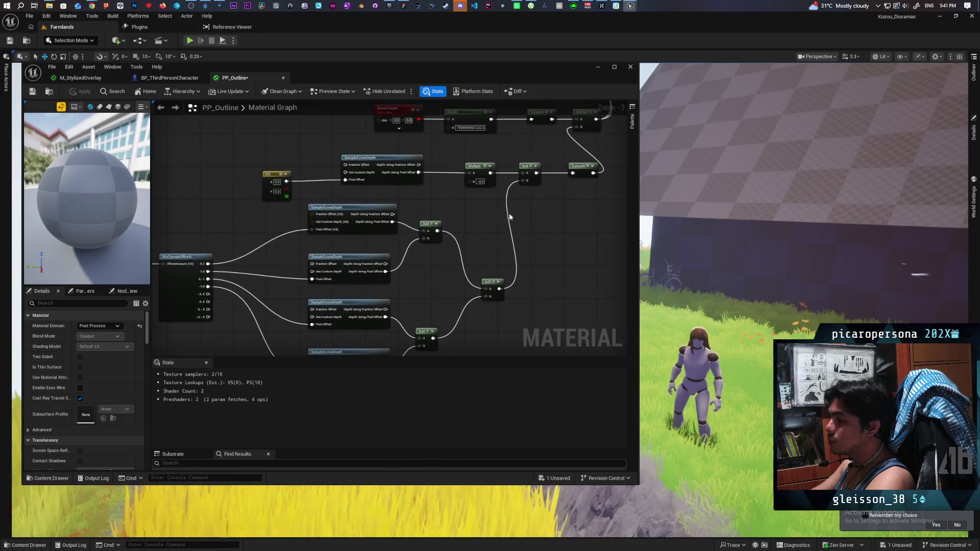
click(531, 170)
key(space)
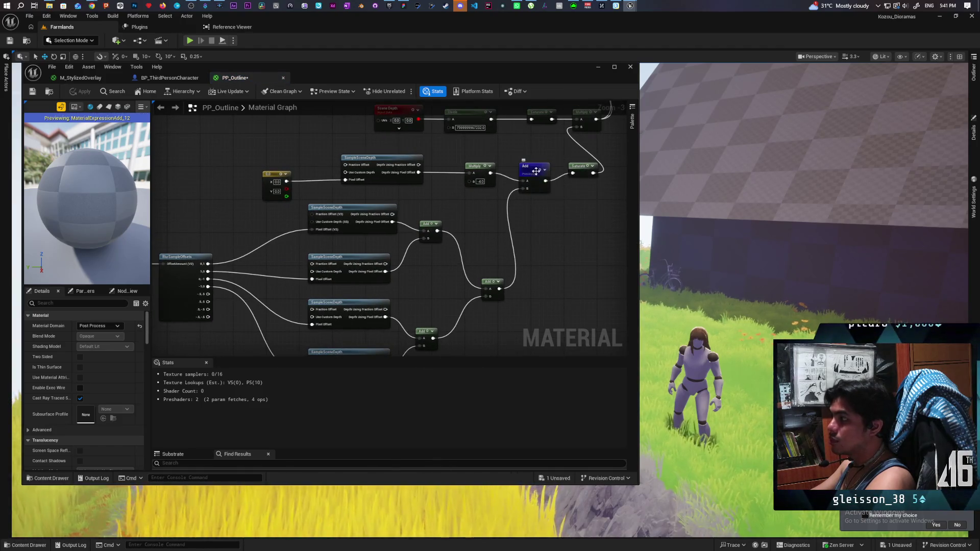
key(space)
scroll(486, 313, down, 1)
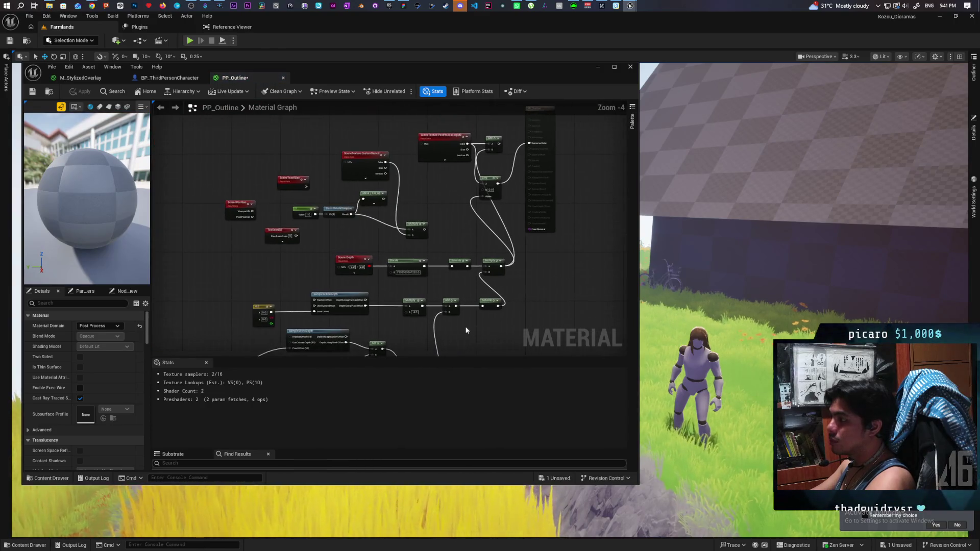
drag(455, 305, 529, 144)
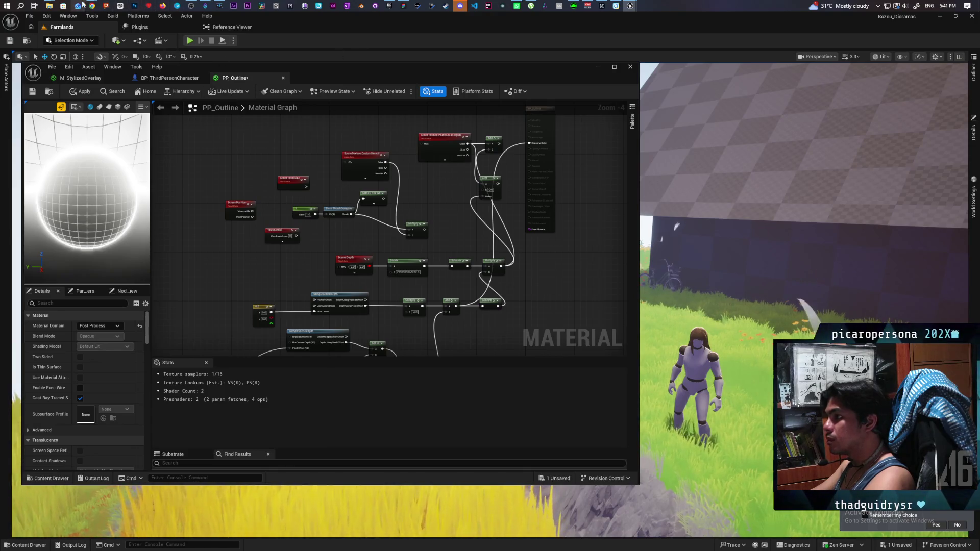
Bring the outline shader tutorial forward, play it, rewind a few seconds and pause
mouse_move(92, 6)
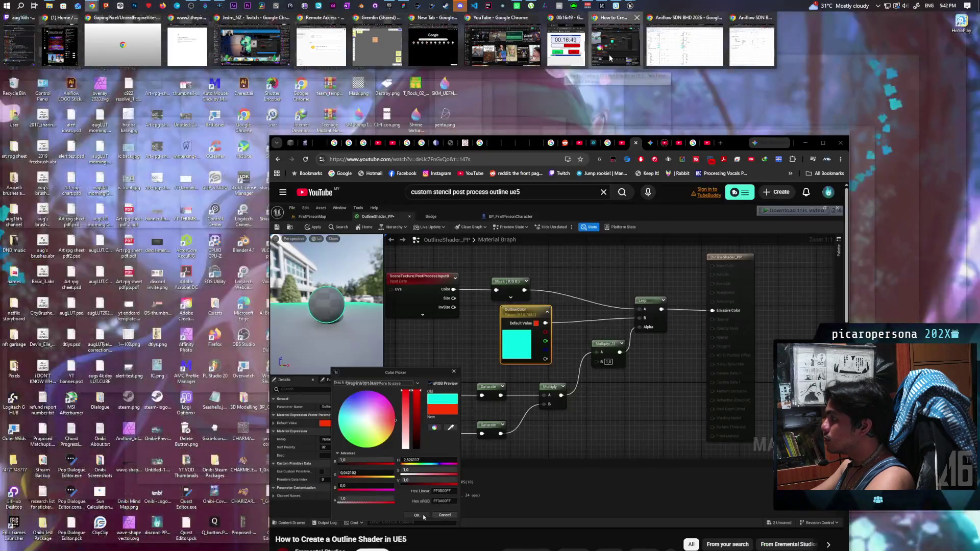
click(605, 60)
click(582, 363)
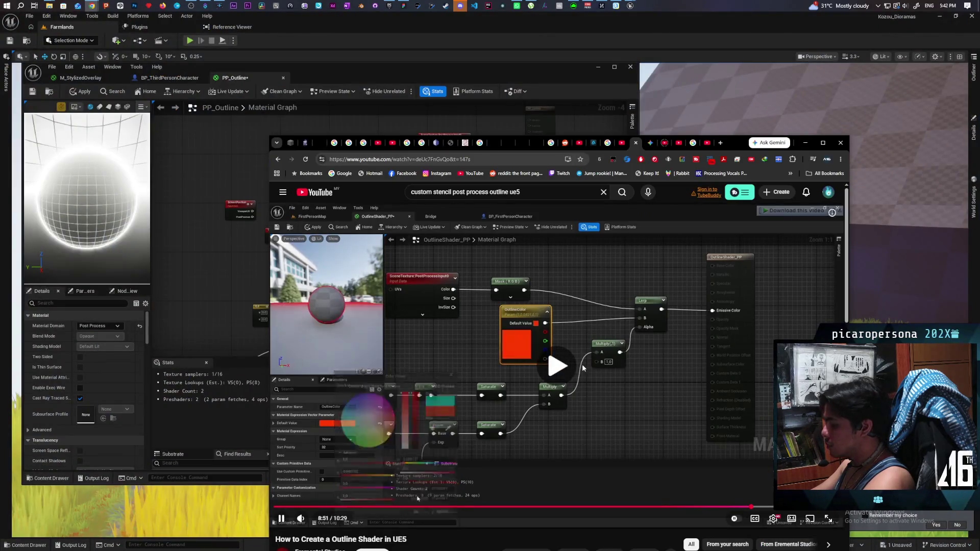
key(Left)
key(Left)
key(Left)
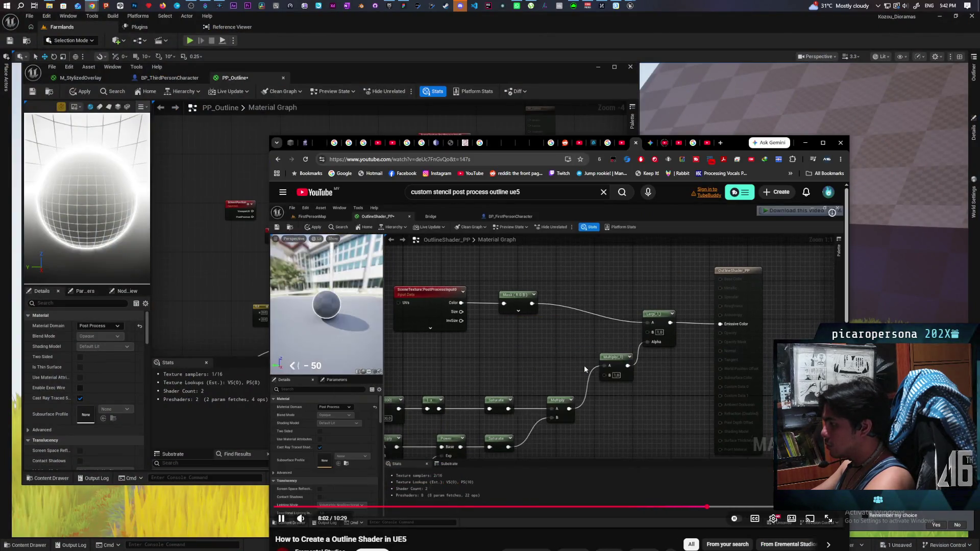
key(Left)
key(Left)
key(Left)
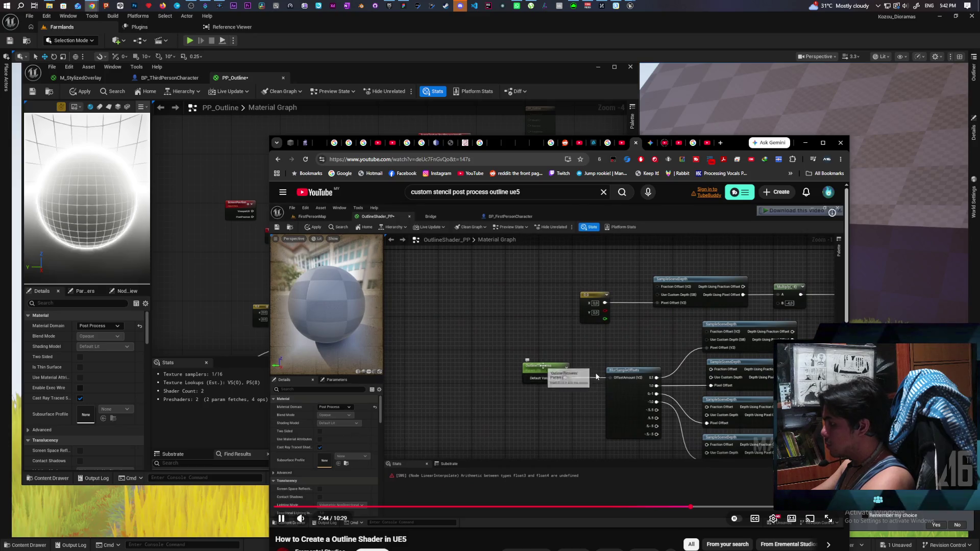
key(Left)
key(Left)
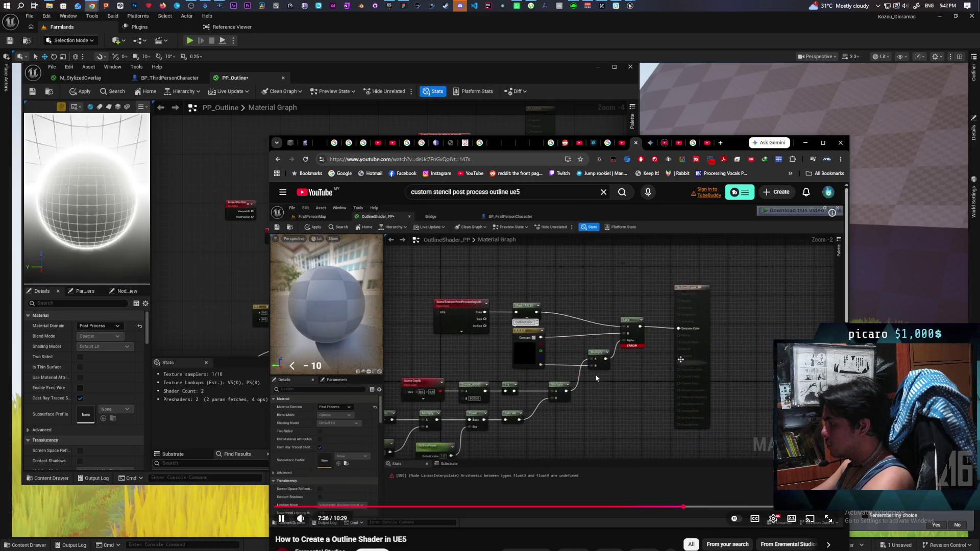
key(space)
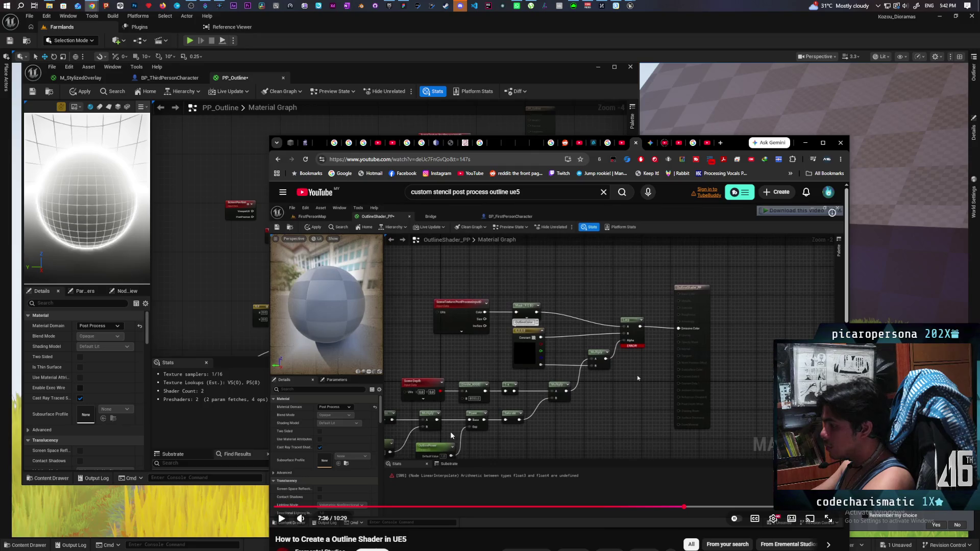
Rewind the tutorial to about 4:13, pause there, and switch back to the Unreal material editor
key(j)
key(j)
key(j)
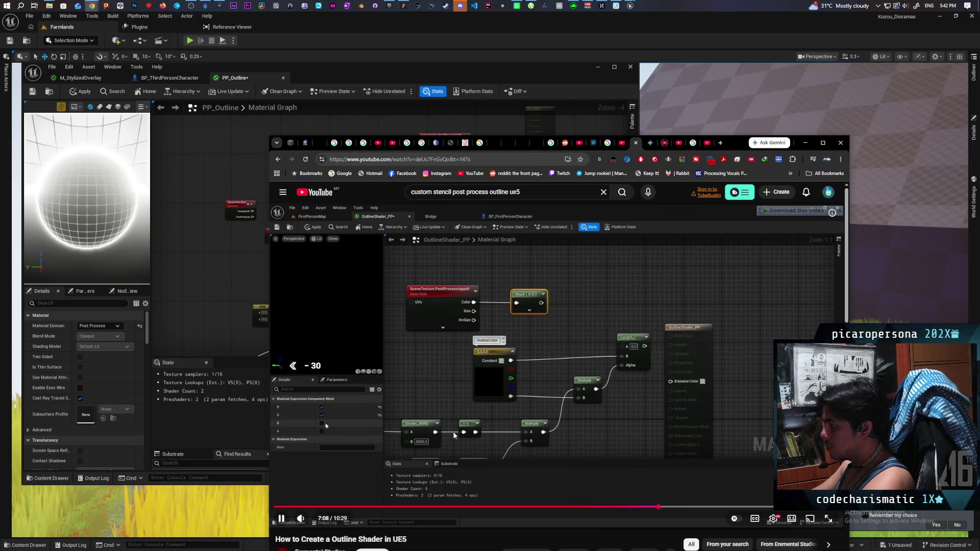
key(j)
key(j)
key(j)
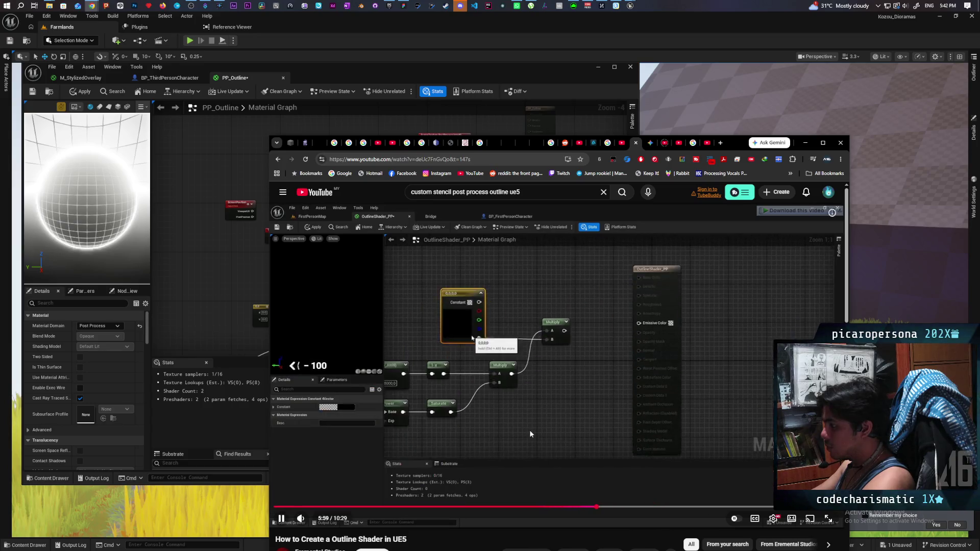
key(j)
key(j)
key(j)
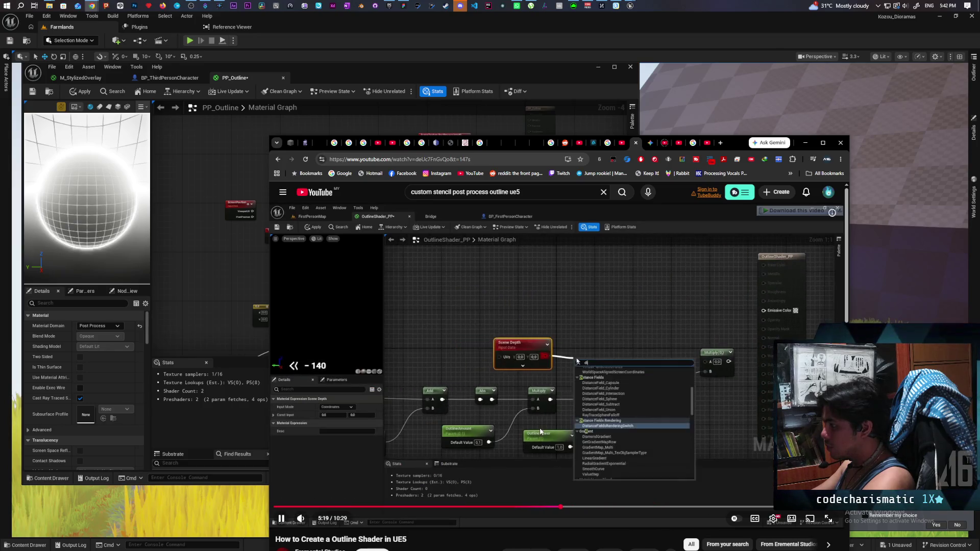
key(j)
key(j)
key(j)
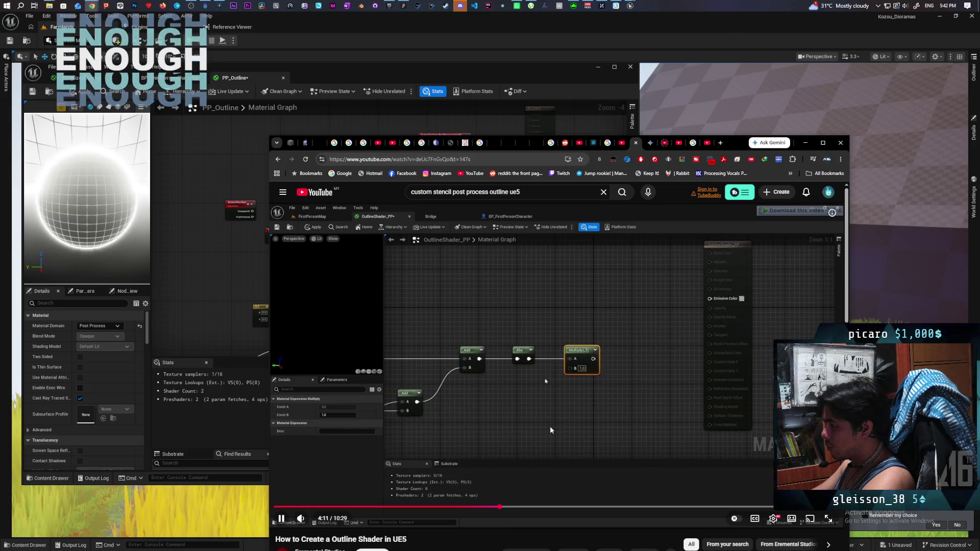
key(k)
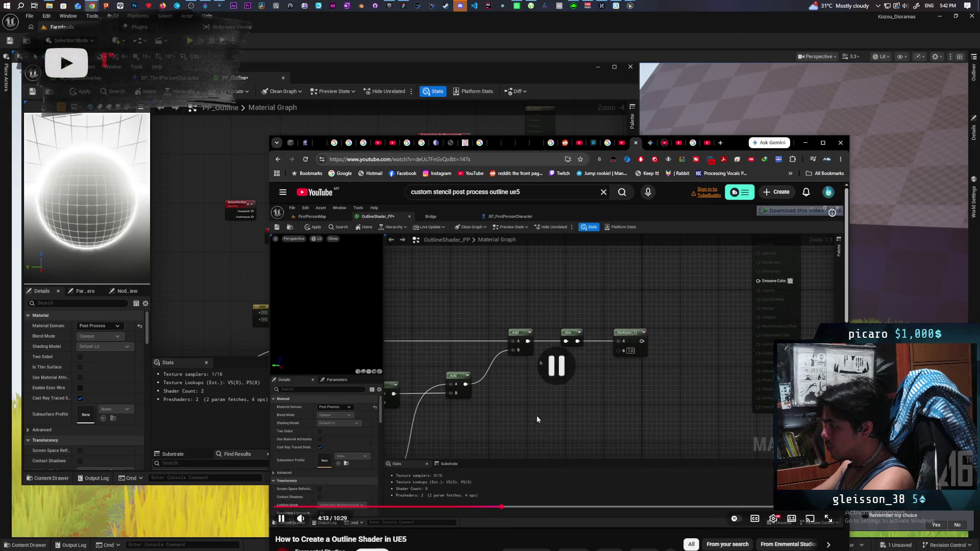
key(alt+Tab)
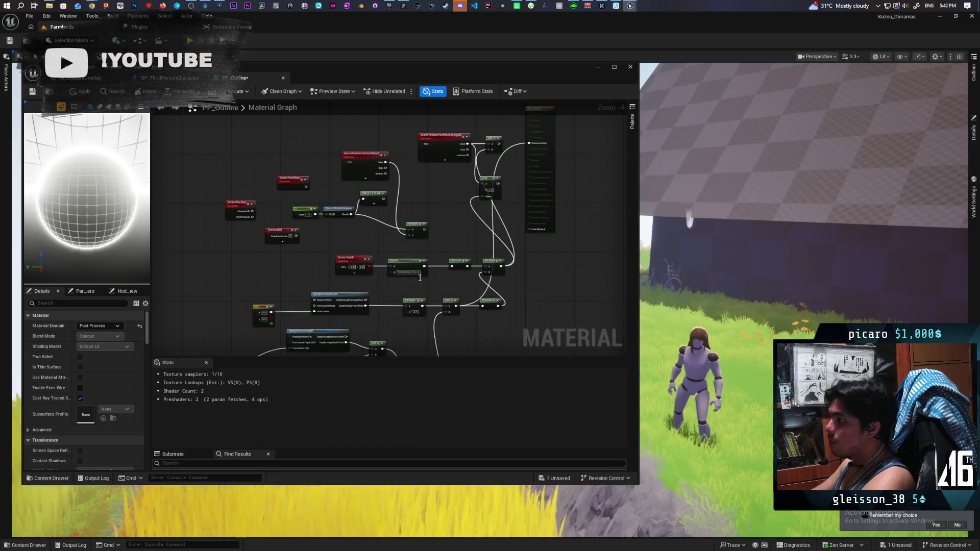
Create an Abs node from the depth Add output and wire its result onward
scroll(458, 289, up, 2)
drag(458, 289, 447, 199)
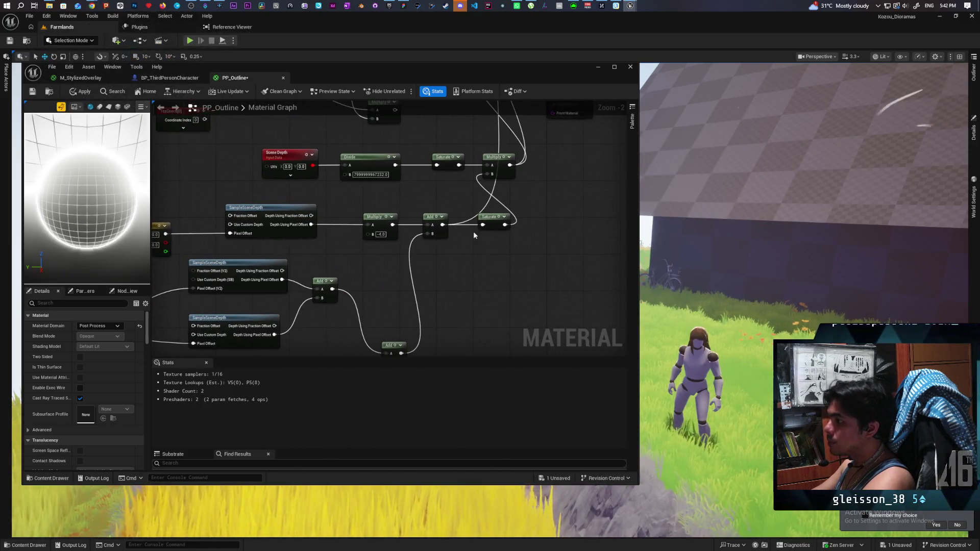
drag(463, 250, 458, 259)
text(abs)
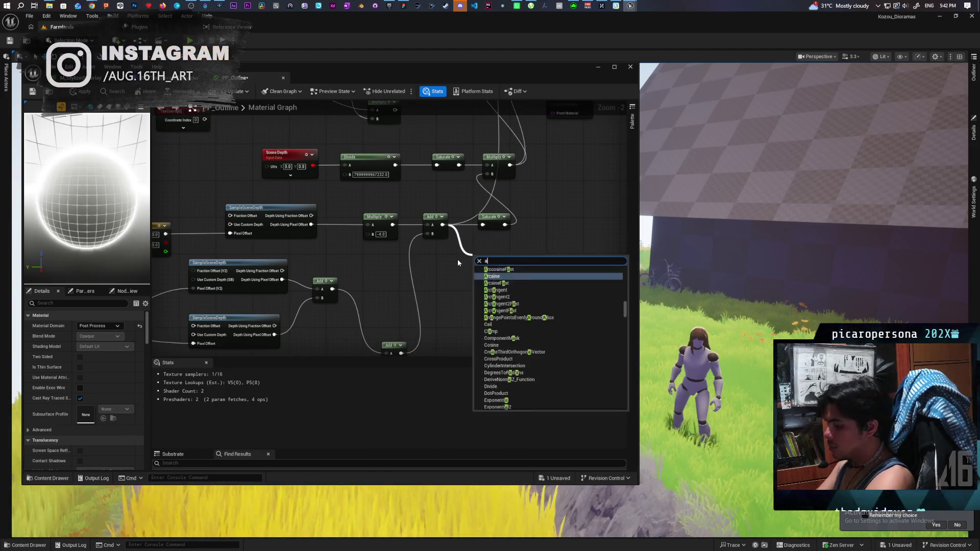
key(Return)
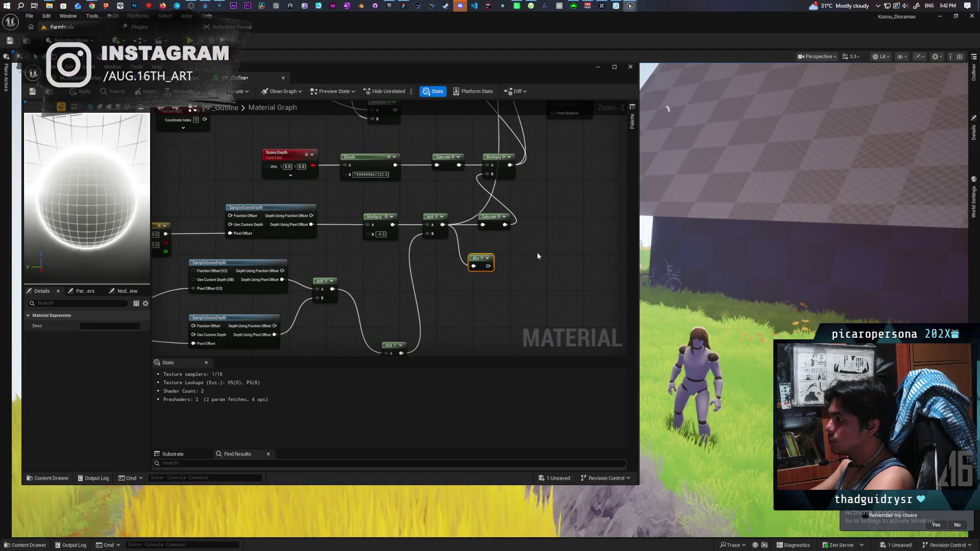
scroll(451, 341, down, 2)
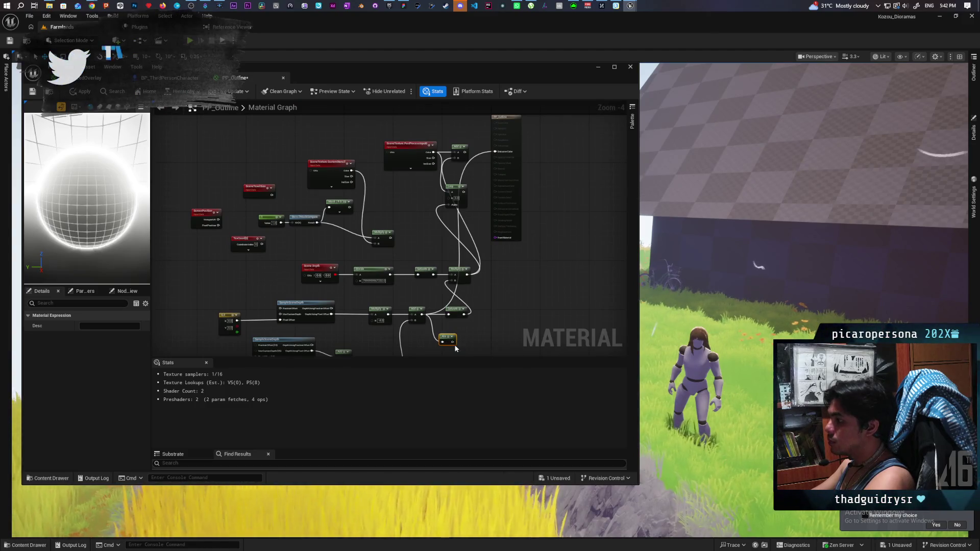
mouse_move(451, 341)
mouse_down()
mouse_move(474, 329)
mouse_move(502, 169)
mouse_up()
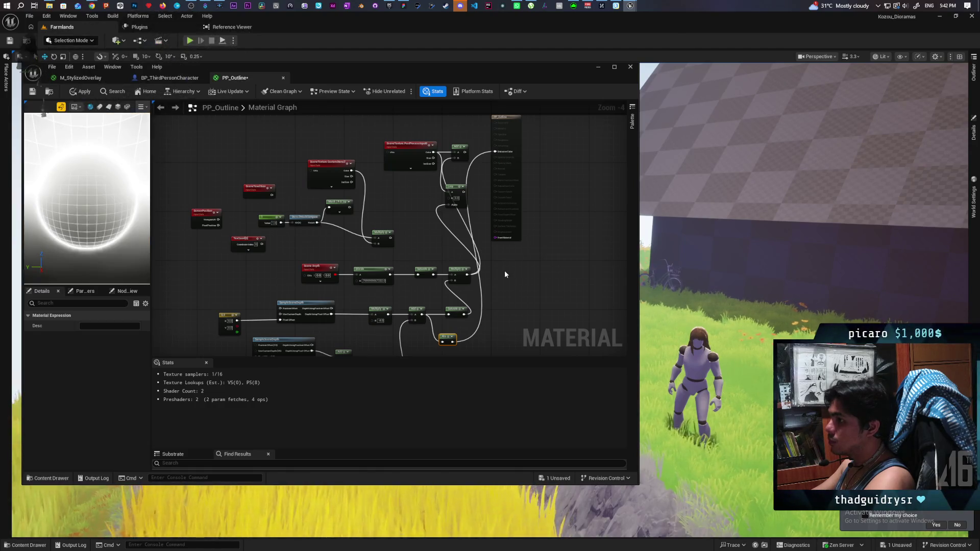
Save PP_Outline, move the Saturate node right, and apply the material
key(ctrl+s)
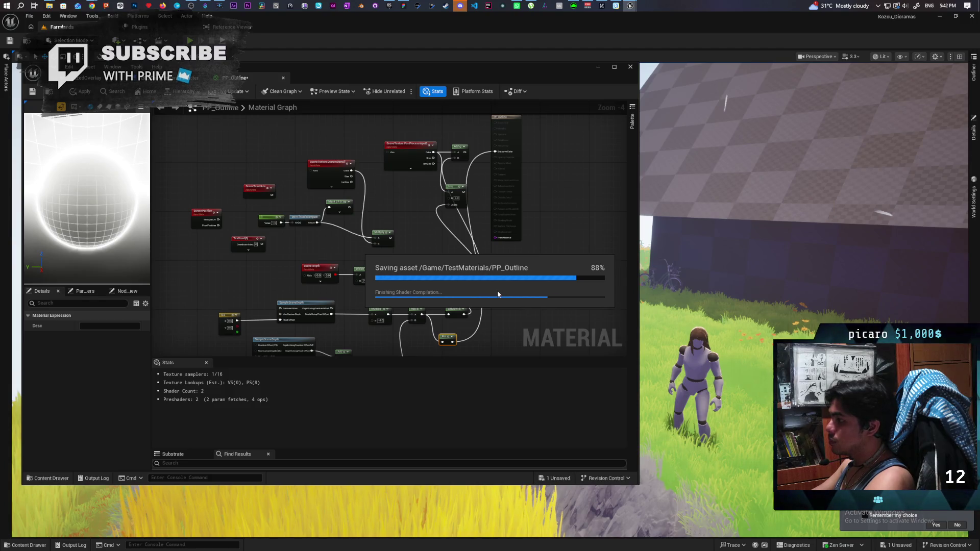
scroll(448, 339, up, 2)
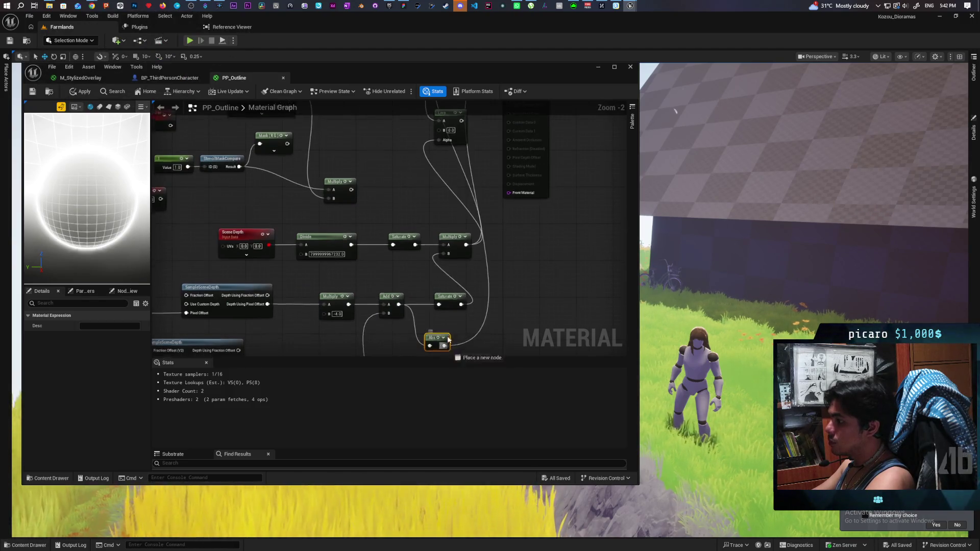
mouse_move(442, 303)
mouse_down()
mouse_move(480, 302)
mouse_move(497, 286)
mouse_move(488, 185)
mouse_move(508, 167)
mouse_up()
click(81, 91)
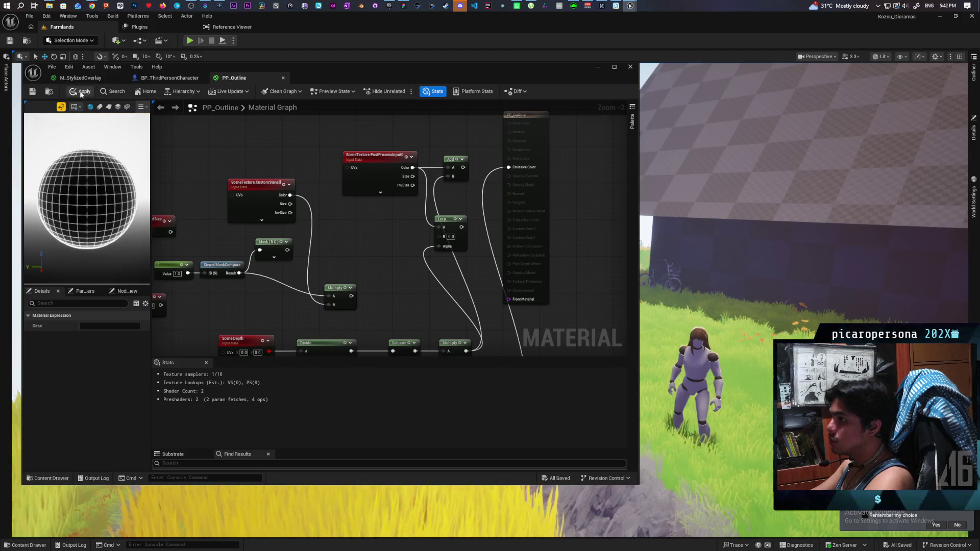
Insert Abs between the Add and Saturate nodes, tidy Saturate, and bring the YouTube tutorial forward
scroll(415, 242, down, 3)
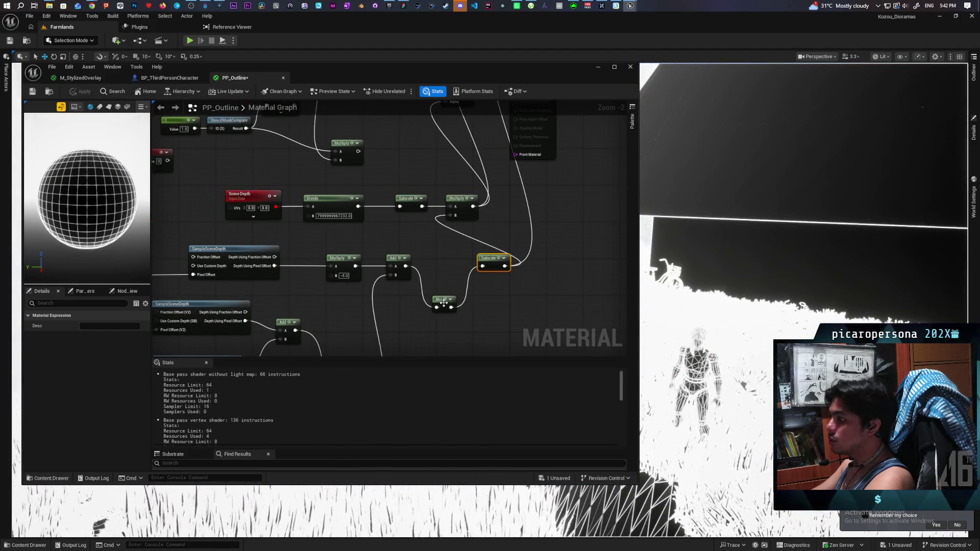
drag(444, 304, 433, 265)
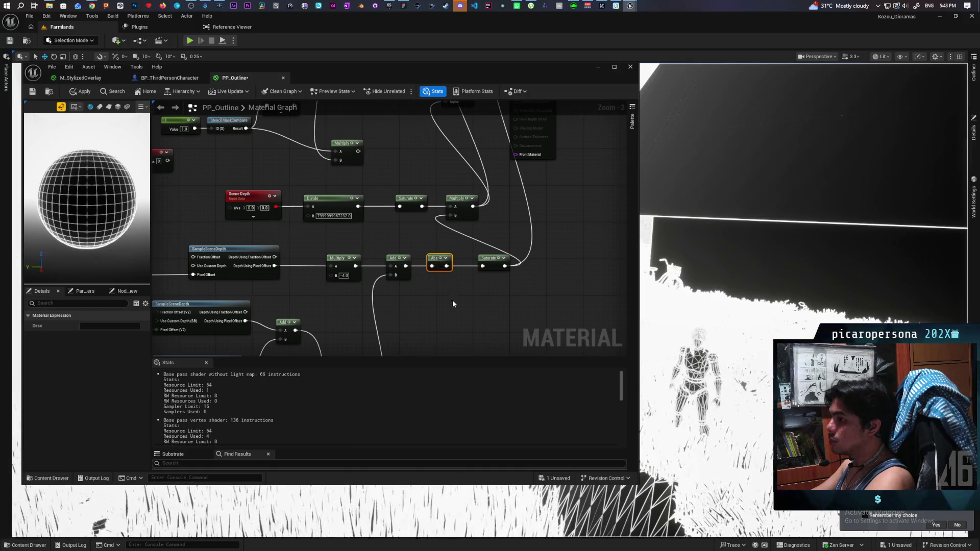
scroll(452, 303, up, 1)
drag(488, 306, 470, 309)
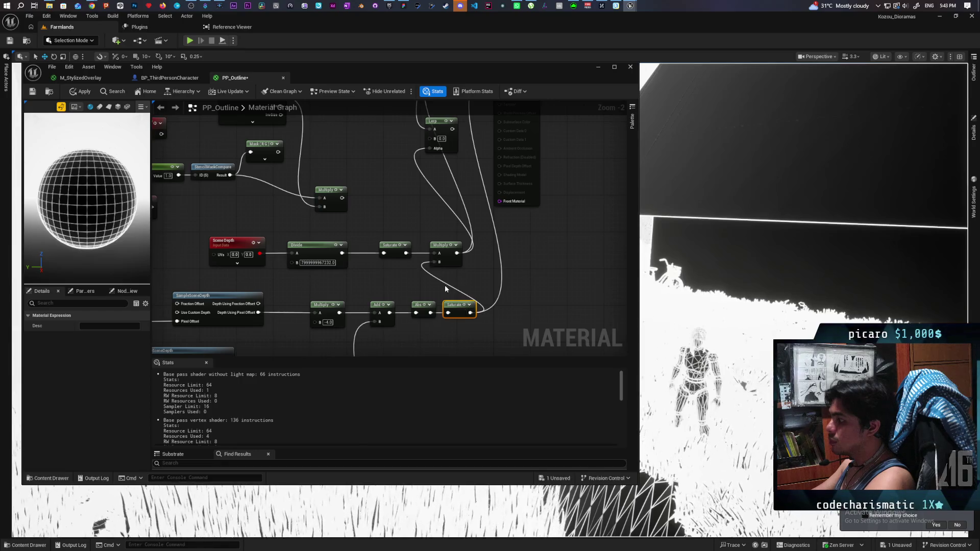
mouse_move(92, 8)
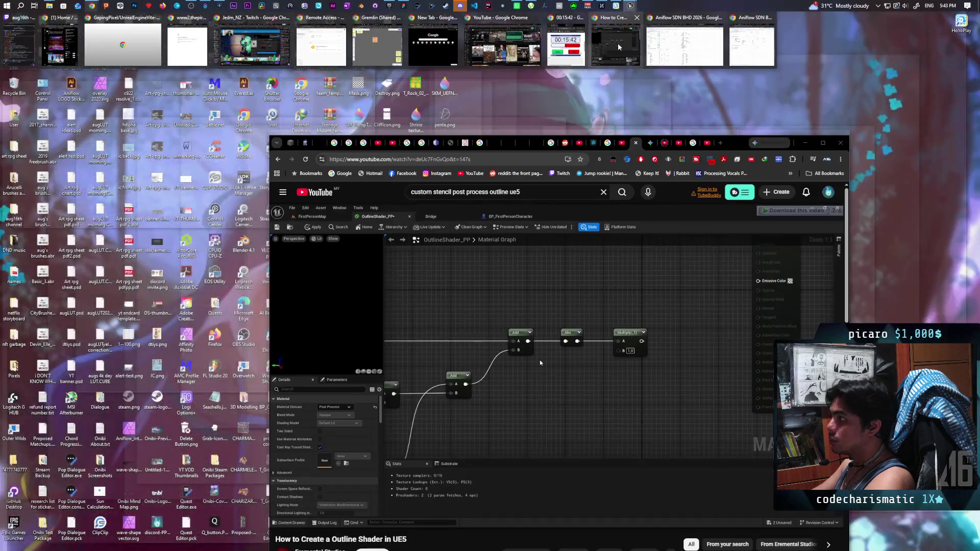
click(619, 47)
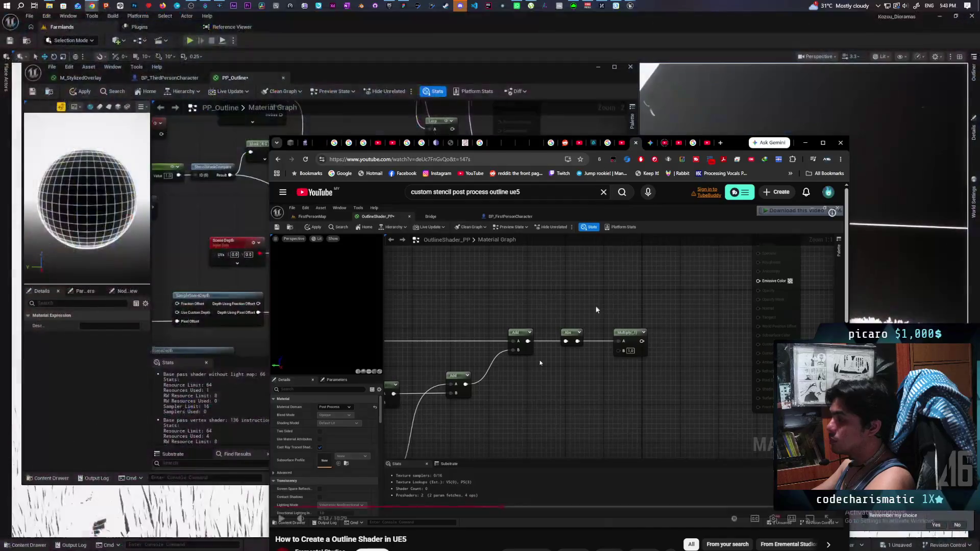
Pause the tutorial, rewind it back before 3:47, move the browser lower left, and resume playback
click(565, 338)
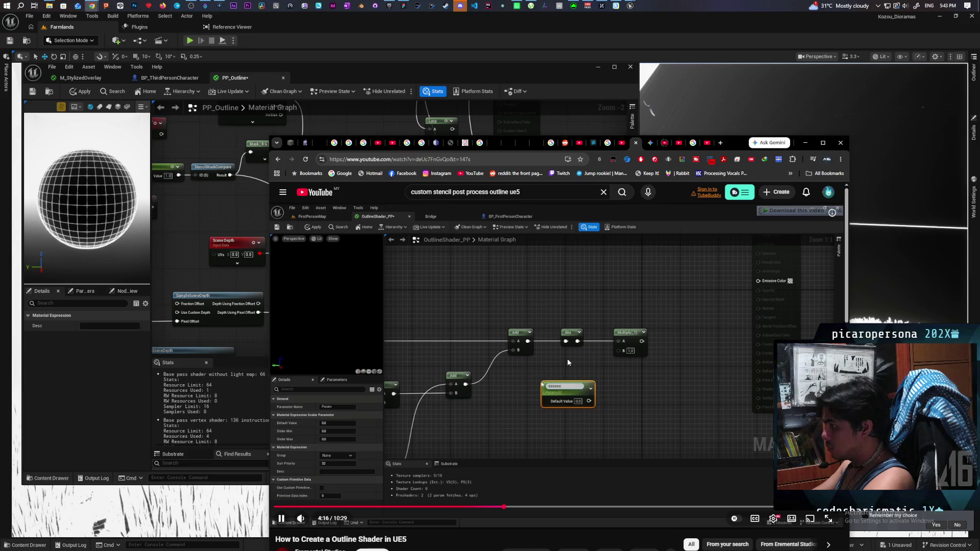
key(j)
key(j)
key(j)
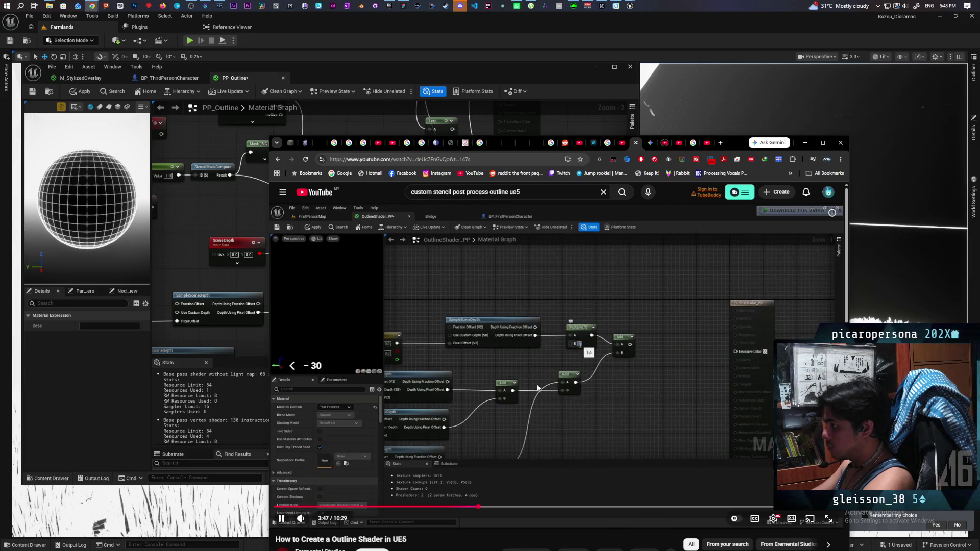
key(j)
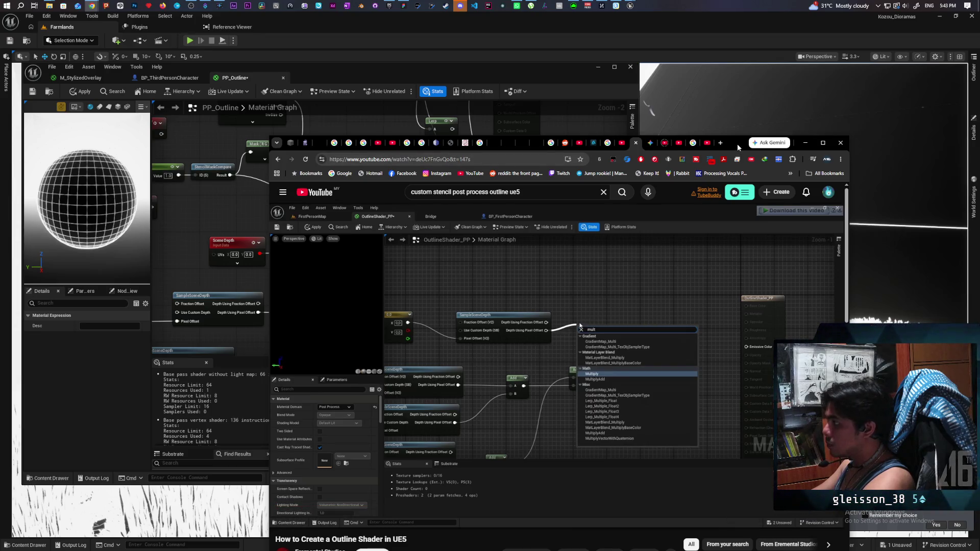
mouse_move(737, 142)
mouse_down()
mouse_move(632, 336)
mouse_move(589, 366)
mouse_move(574, 345)
mouse_move(574, 354)
mouse_move(591, 335)
mouse_move(604, 294)
mouse_up()
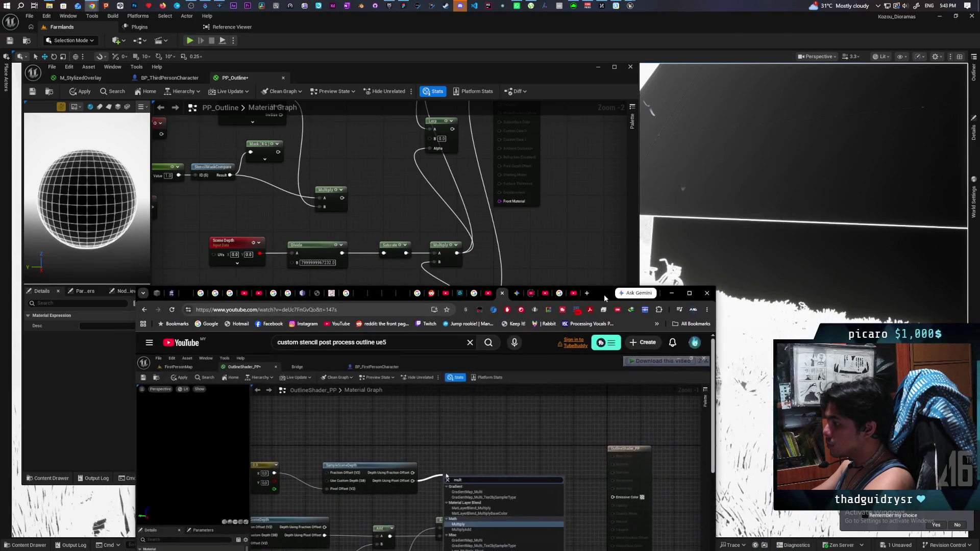
key(j)
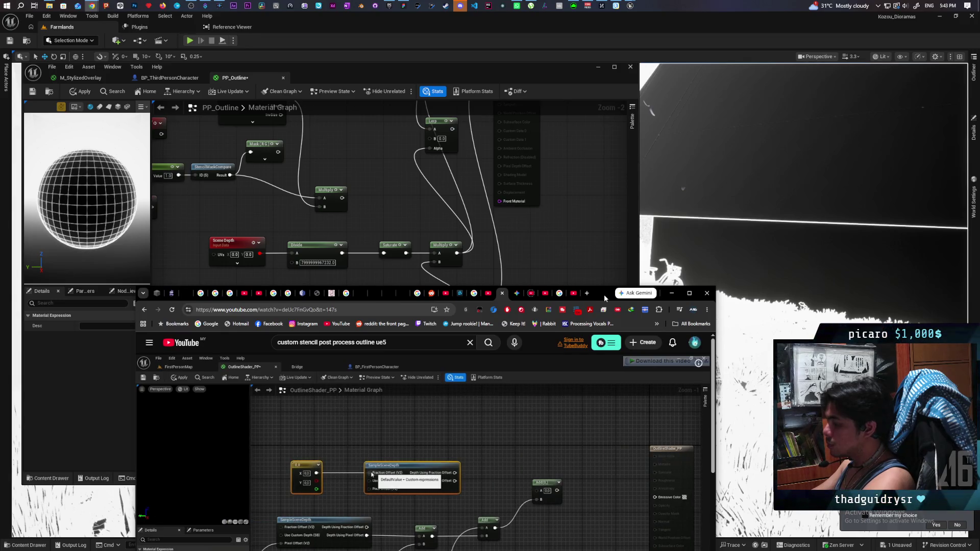
key(k)
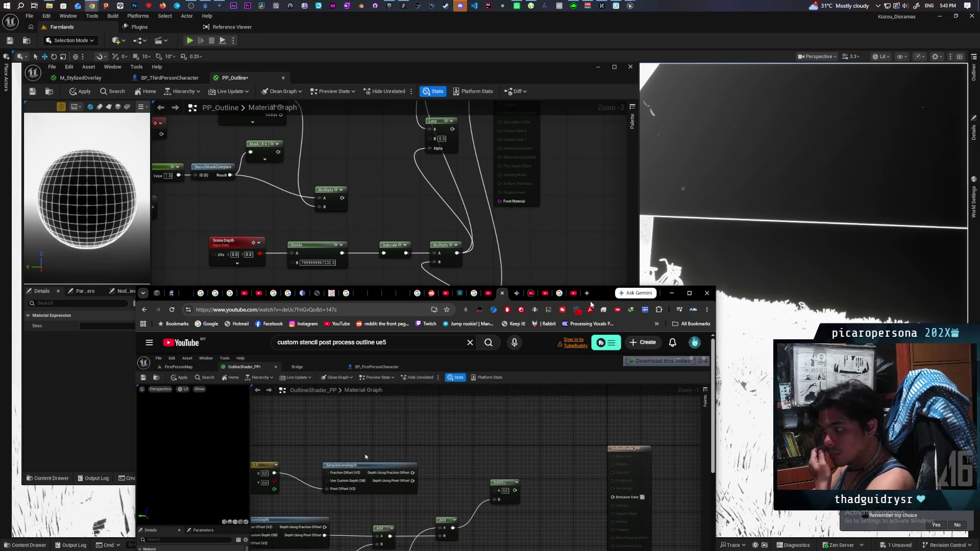
Reposition the tutorial browser window while watching, then move Saturate right to make room
mouse_move(598, 298)
mouse_down()
mouse_move(592, 350)
mouse_move(590, 319)
mouse_up()
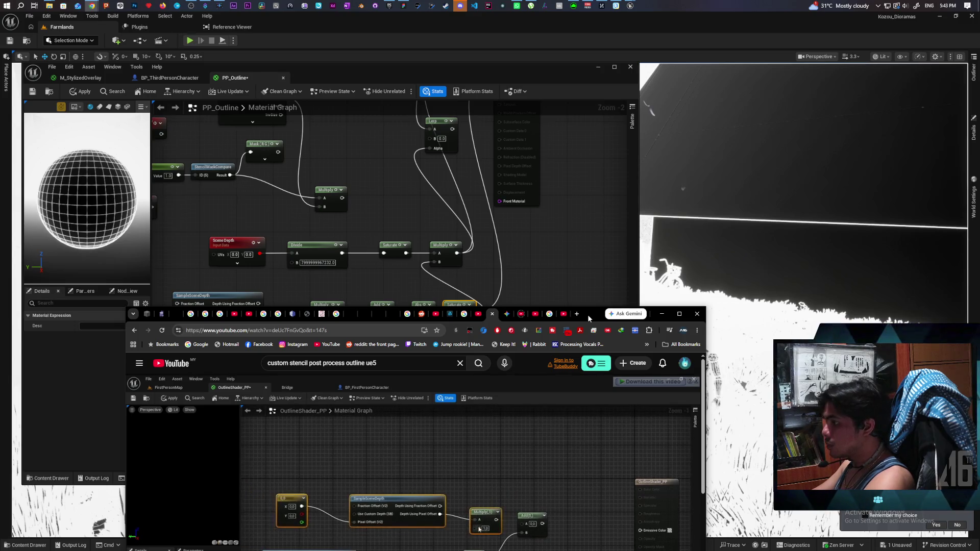
mouse_move(588, 315)
mouse_down()
mouse_move(593, 350)
mouse_move(597, 306)
mouse_move(587, 363)
mouse_move(582, 302)
mouse_move(548, 284)
mouse_up()
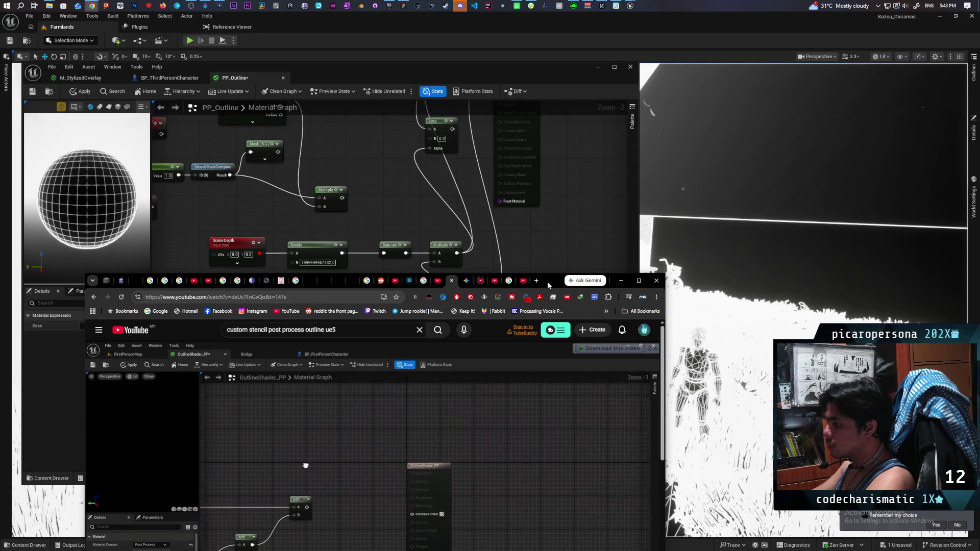
mouse_move(548, 285)
mouse_down()
mouse_move(559, 284)
mouse_move(580, 321)
mouse_move(571, 360)
mouse_move(583, 299)
mouse_move(575, 344)
mouse_move(580, 298)
mouse_move(575, 329)
mouse_move(571, 317)
mouse_up()
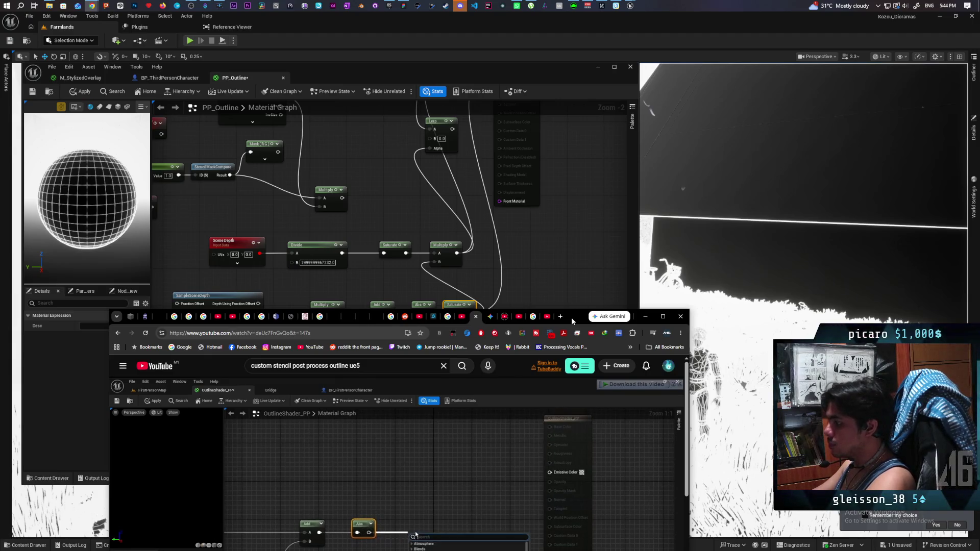
mouse_move(571, 318)
mouse_down()
mouse_move(580, 283)
mouse_move(577, 344)
mouse_move(581, 296)
mouse_move(527, 389)
mouse_up()
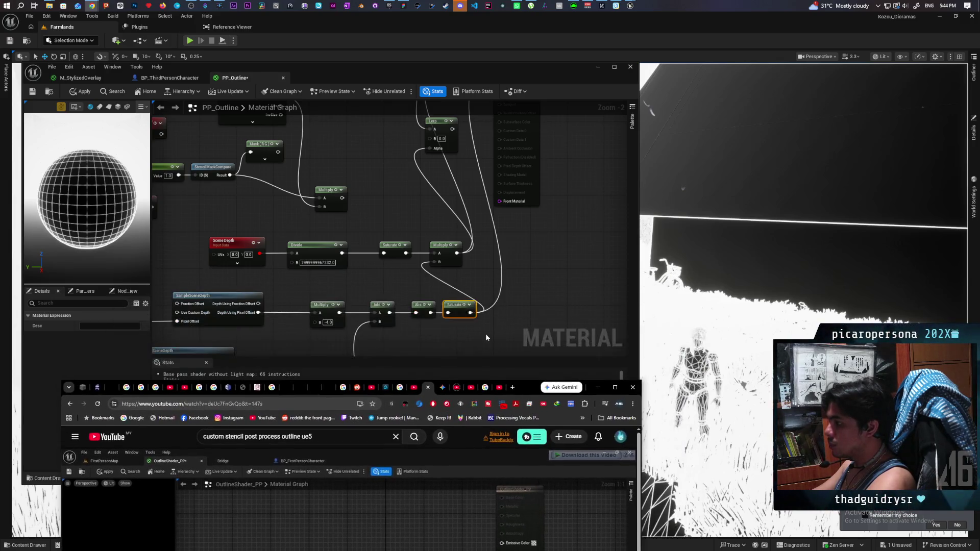
drag(460, 312, 545, 312)
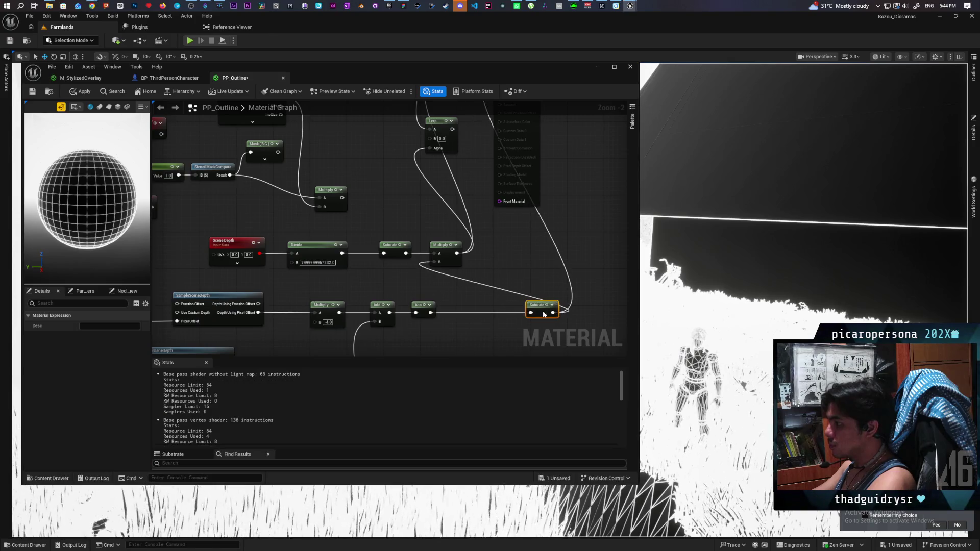
Drop a Multiply (B 1.0) onto the Abs–Saturate wire, then place the tutorial window upper right
click(476, 331)
drag(475, 330, 461, 308)
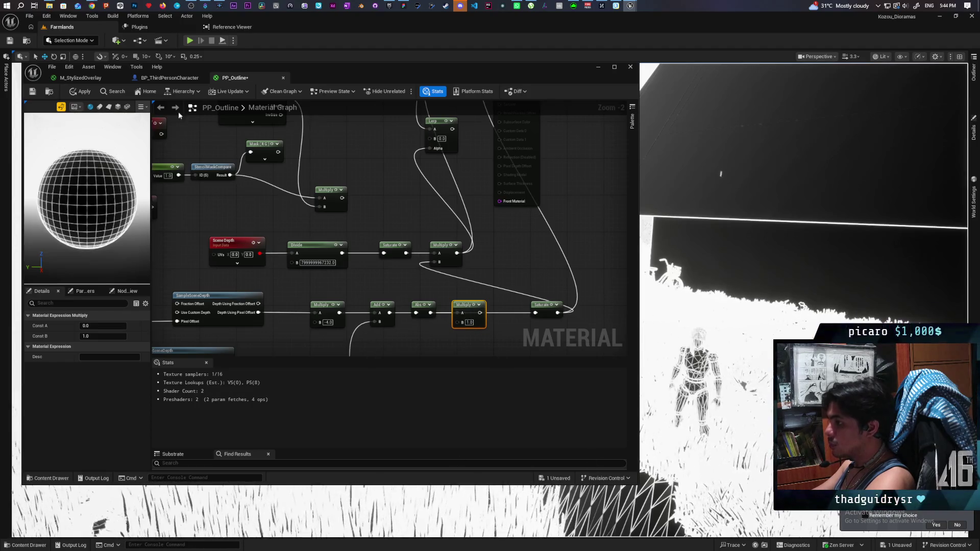
mouse_move(92, 5)
click(678, 41)
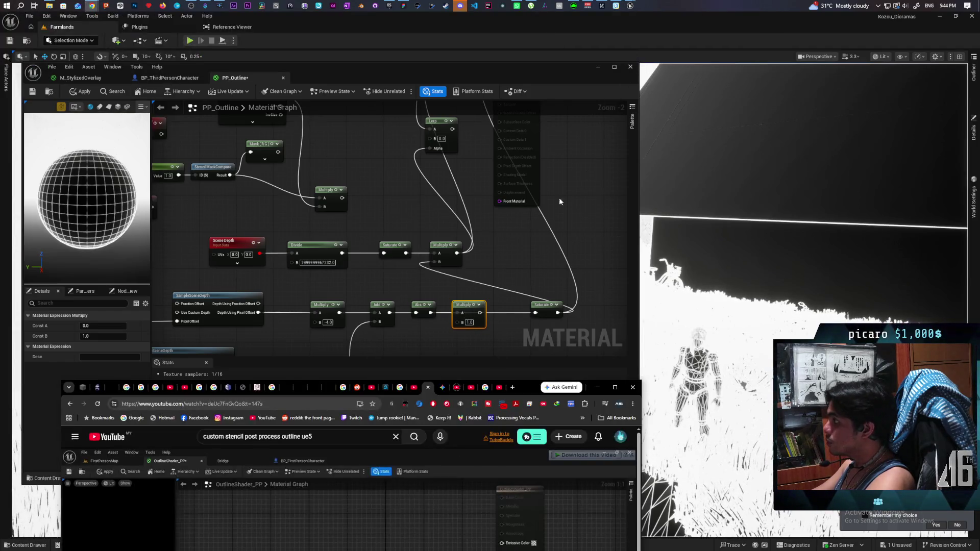
mouse_move(527, 391)
mouse_down()
mouse_move(711, 226)
mouse_move(794, 167)
mouse_move(854, 98)
mouse_up()
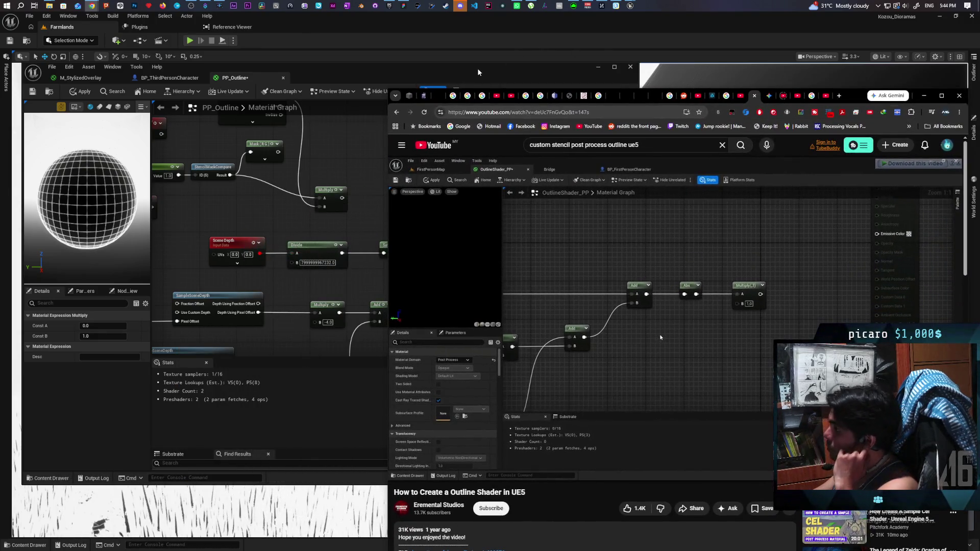
Bring the material editor forward, pan to the depth chain, and lower the Multiply node
drag(477, 69, 411, 63)
drag(681, 24, 334, 26)
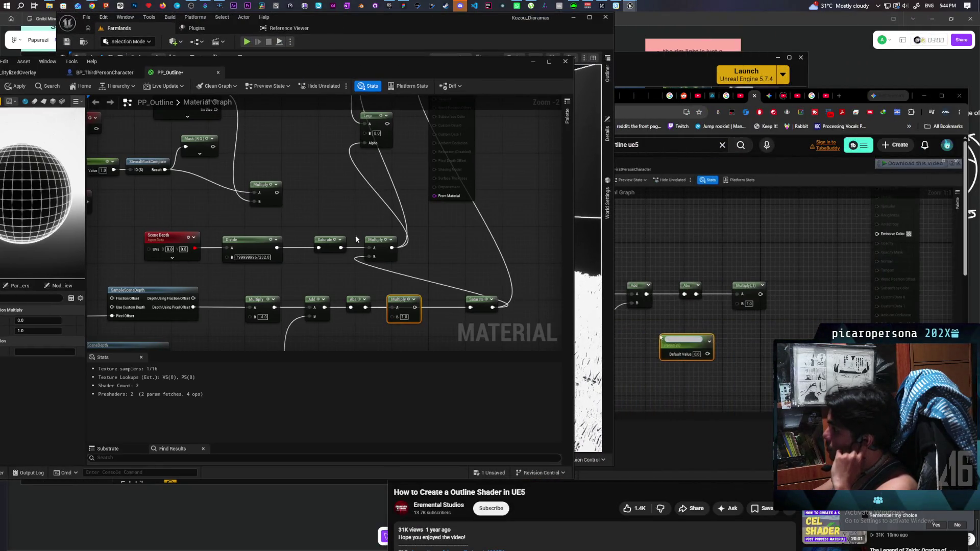
click(428, 281)
drag(415, 325, 392, 225)
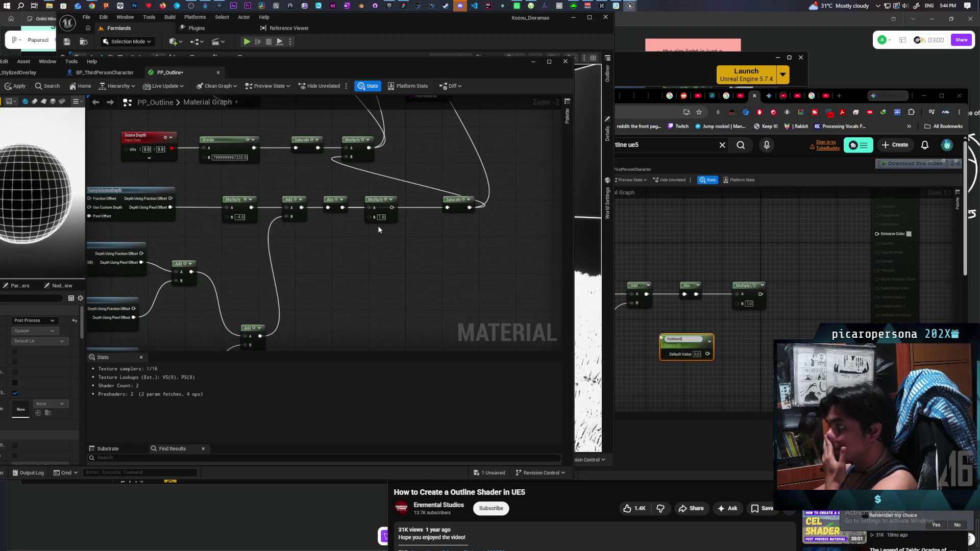
drag(380, 207, 379, 236)
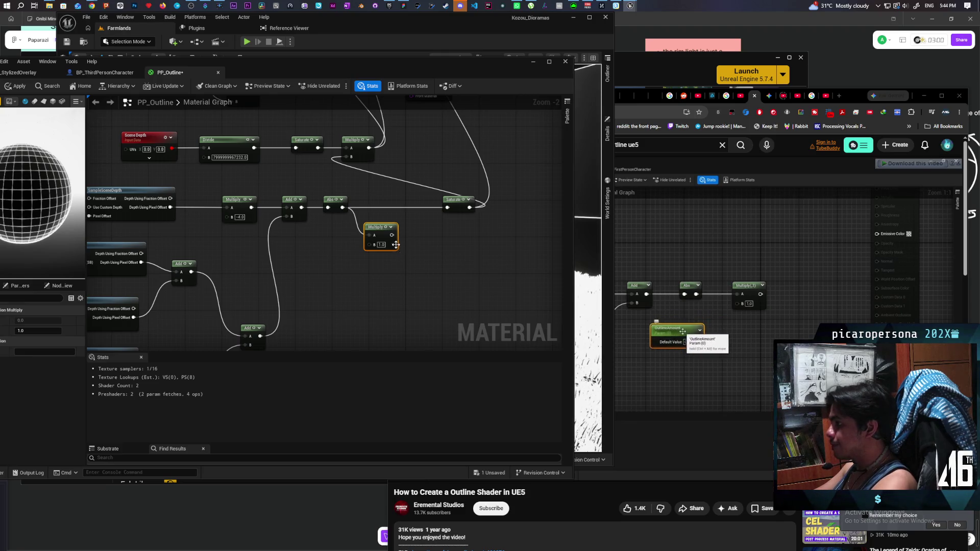
Disconnect Abs from Saturate, line Multiply up after Abs, and add a Constant node beside it
alt+click(381, 207)
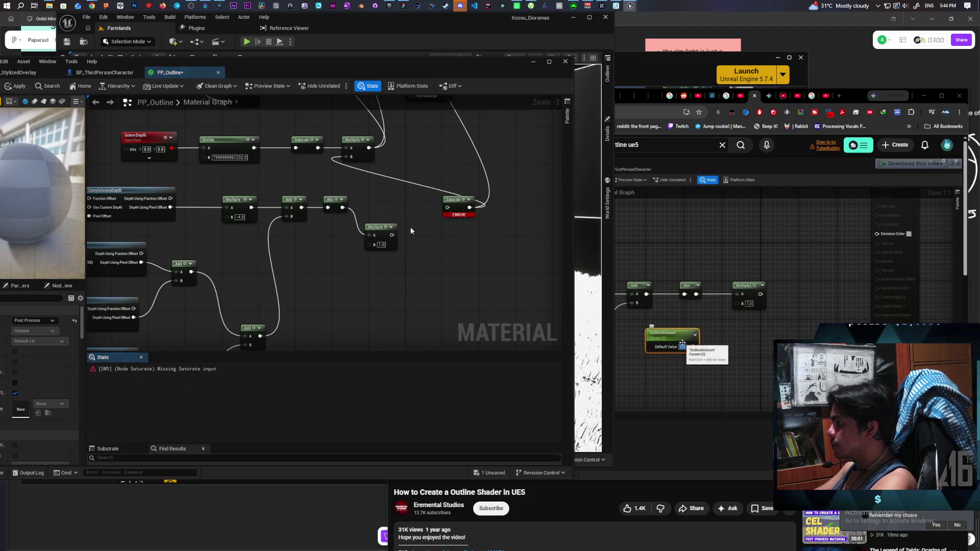
drag(375, 228, 372, 203)
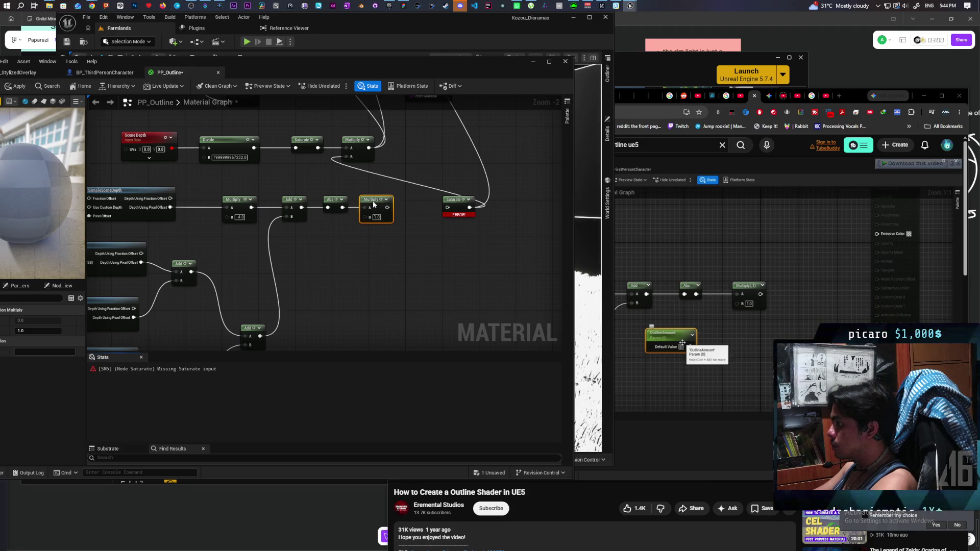
mouse_move(448, 230)
mouse_down()
mouse_move(385, 279)
mouse_move(424, 230)
mouse_up()
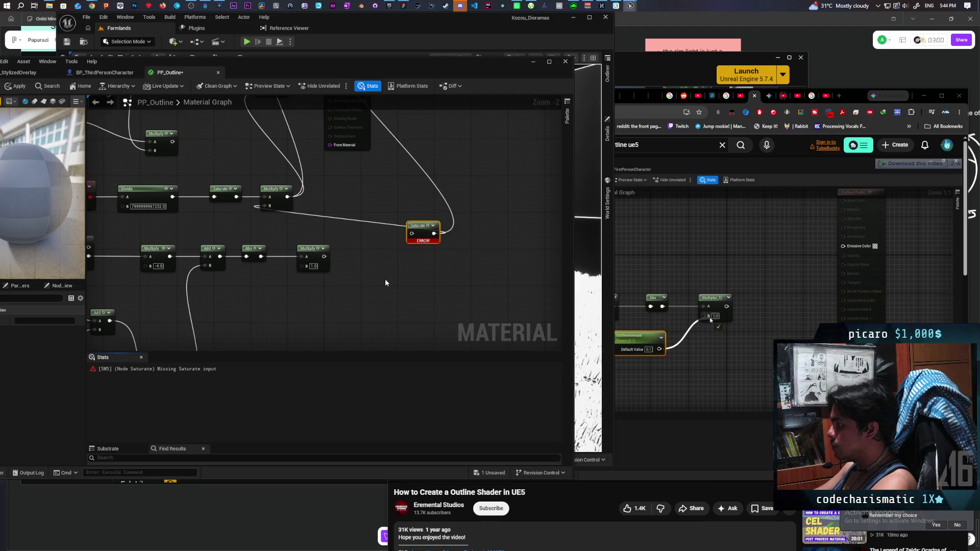
mouse_move(372, 293)
mouse_down()
mouse_move(451, 273)
mouse_move(436, 280)
mouse_up()
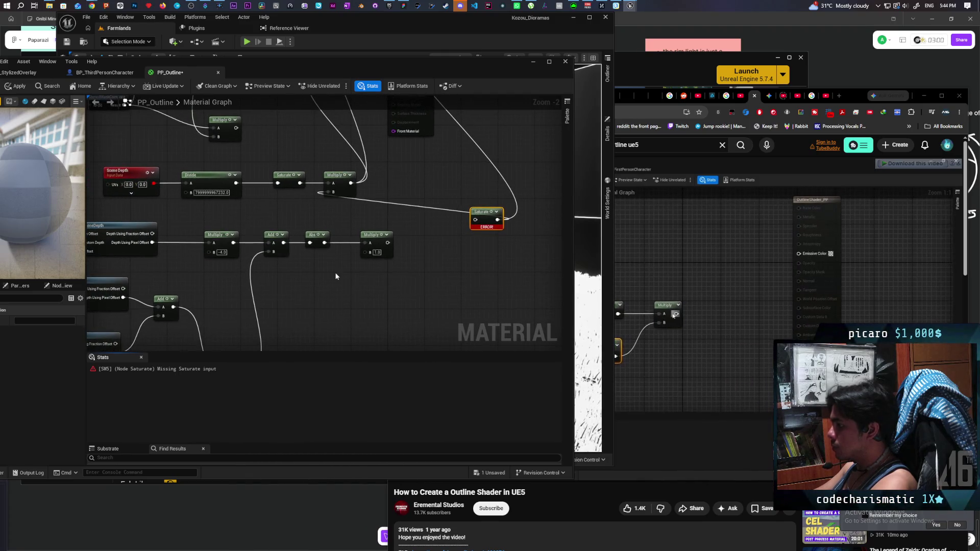
click(322, 261)
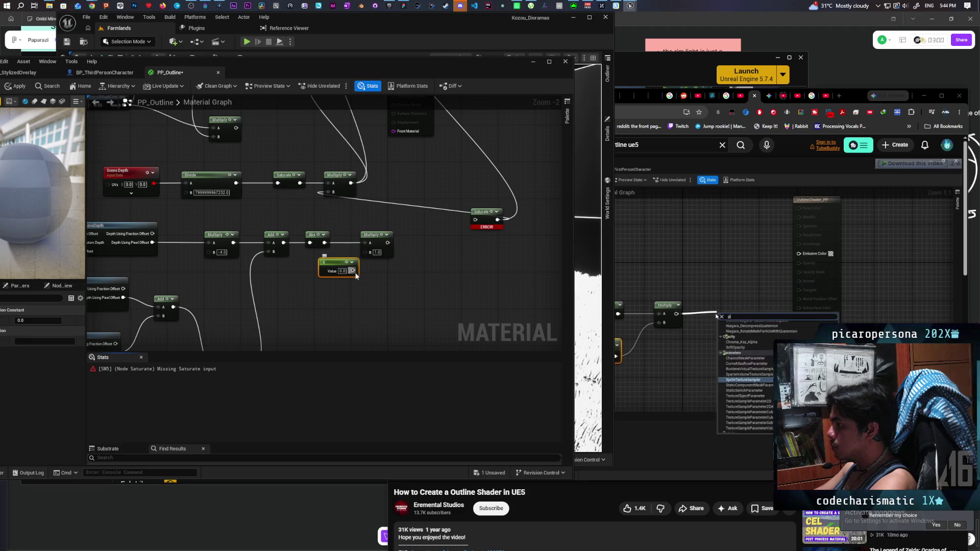
Set the Constant to 1, wire it into Multiply's B input, and delete a stray Panner node
click(348, 305)
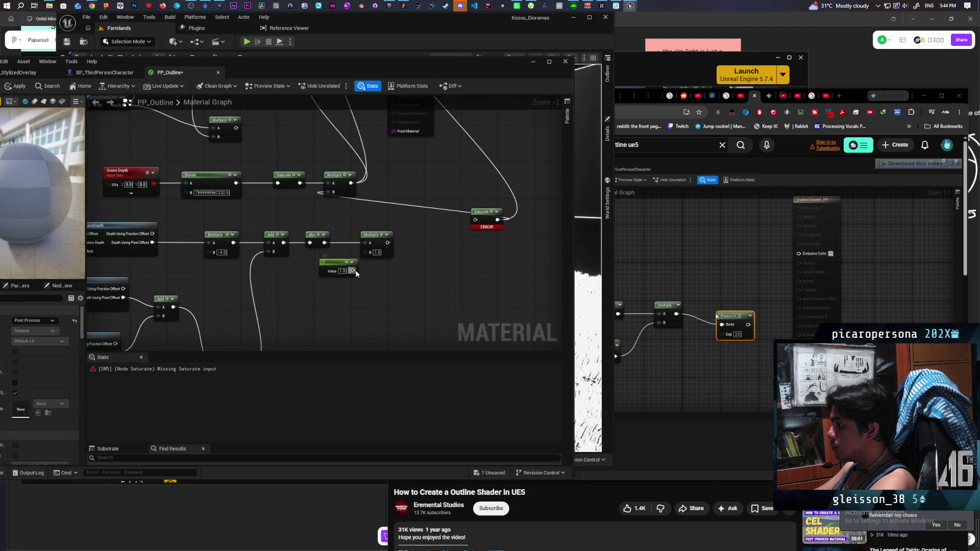
drag(352, 270, 370, 252)
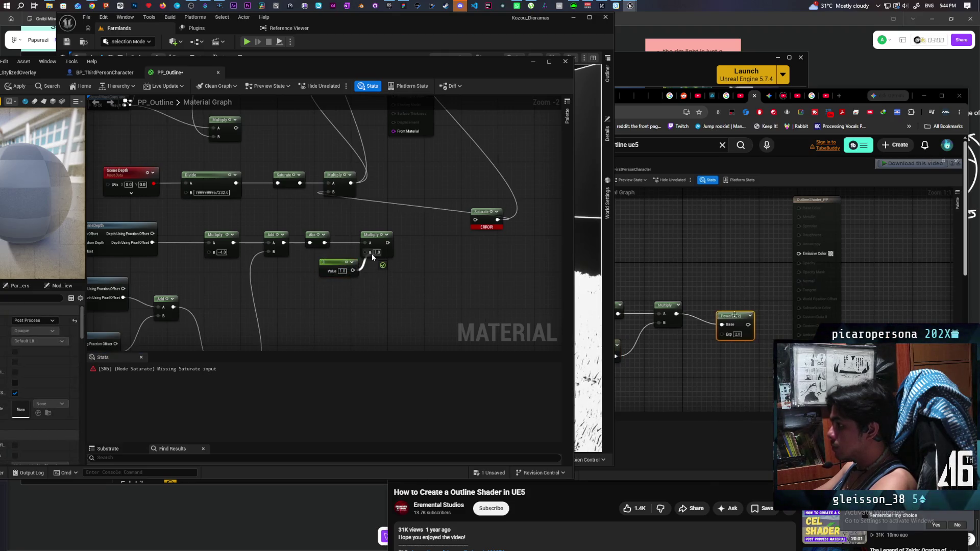
click(403, 240)
key(Delete)
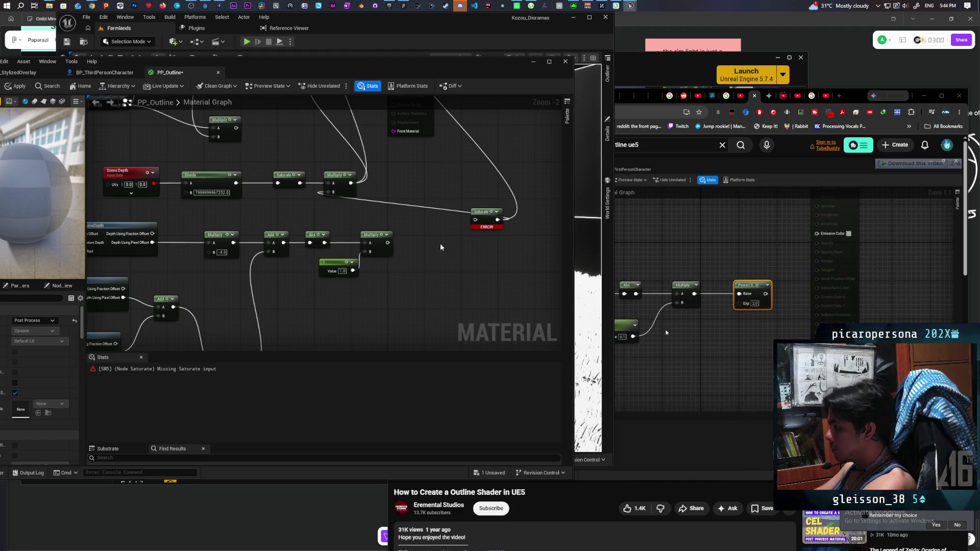
Add a Power node with Multiply as Base and a constant 2 exponent, feeding Saturate
right_click(408, 251)
text(power)
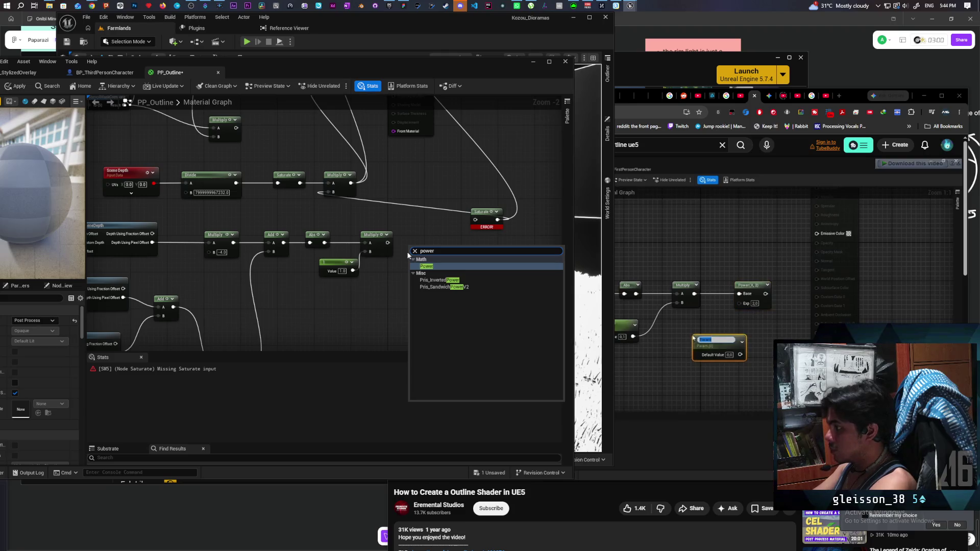
key(Return)
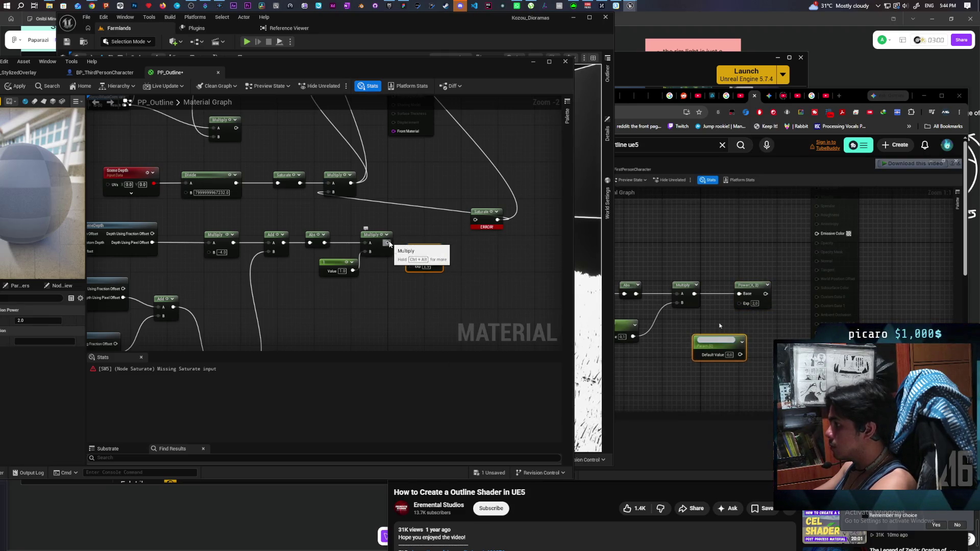
drag(389, 243, 413, 257)
drag(417, 253, 421, 243)
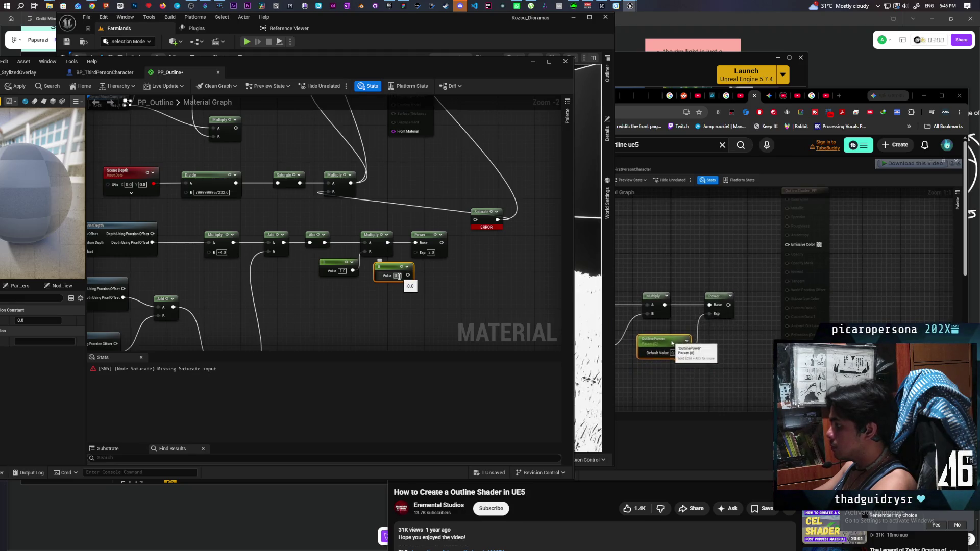
click(437, 289)
text(1)
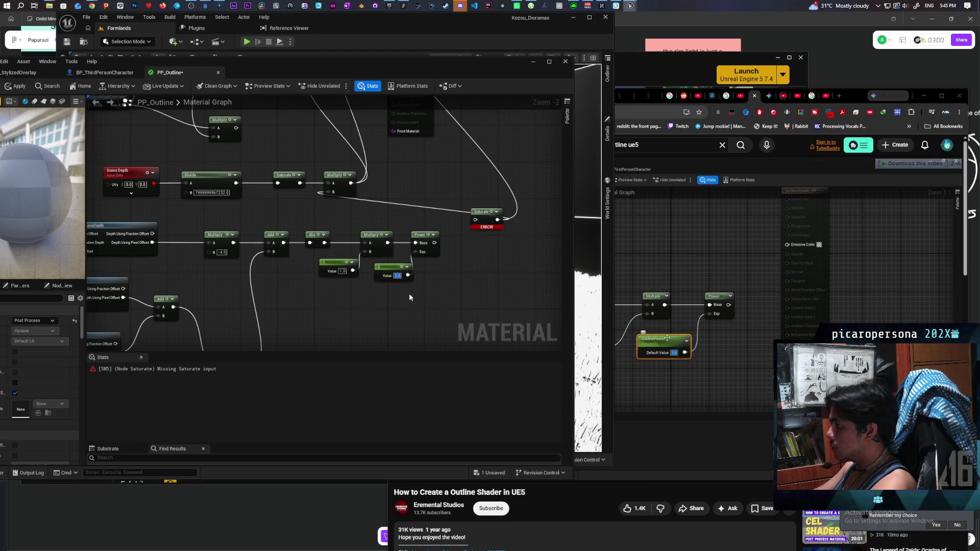
drag(435, 304, 474, 293)
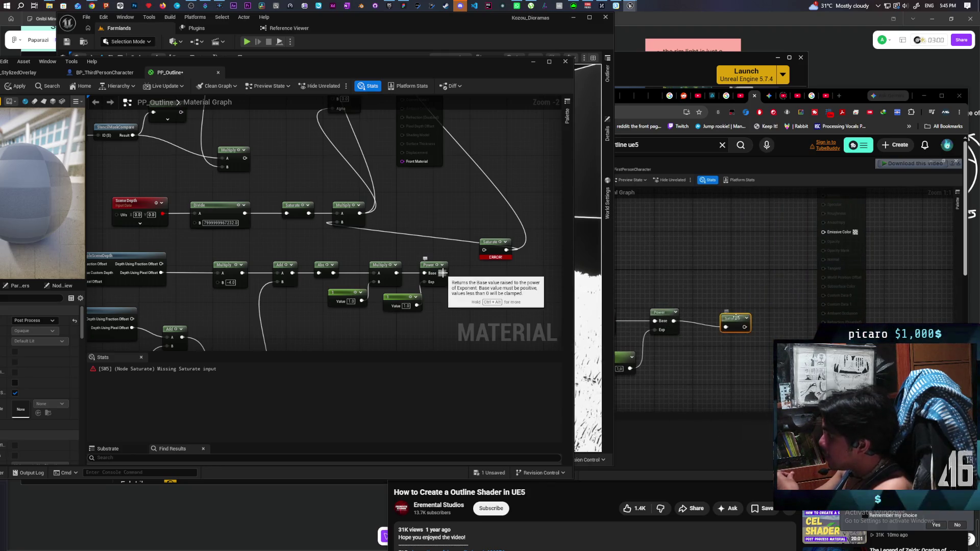
drag(442, 273, 484, 250)
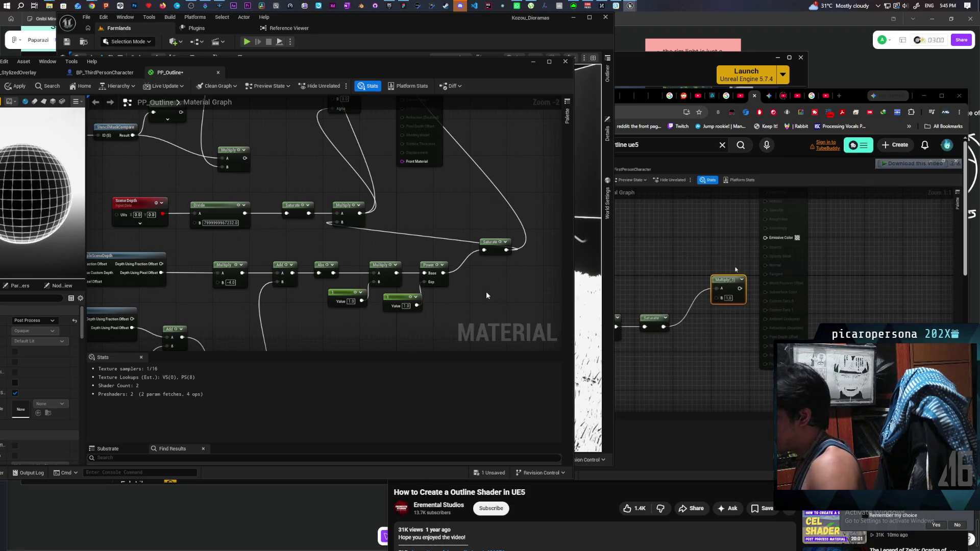
Place Saturate after Power and move the final Multiply and Front Material output further right
alt+click(525, 207)
drag(494, 253, 470, 277)
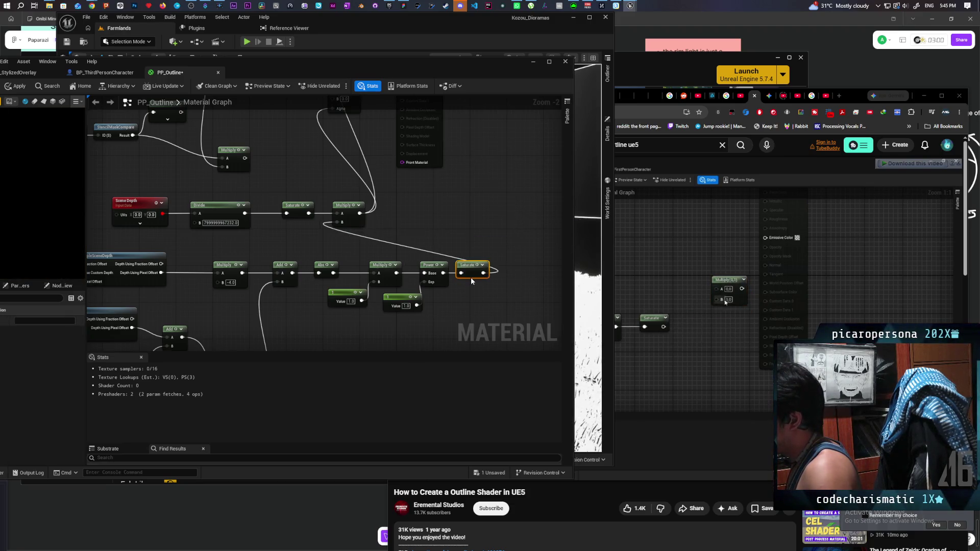
click(417, 223)
mouse_move(356, 218)
mouse_down()
mouse_move(523, 219)
mouse_move(434, 249)
mouse_move(409, 270)
mouse_up()
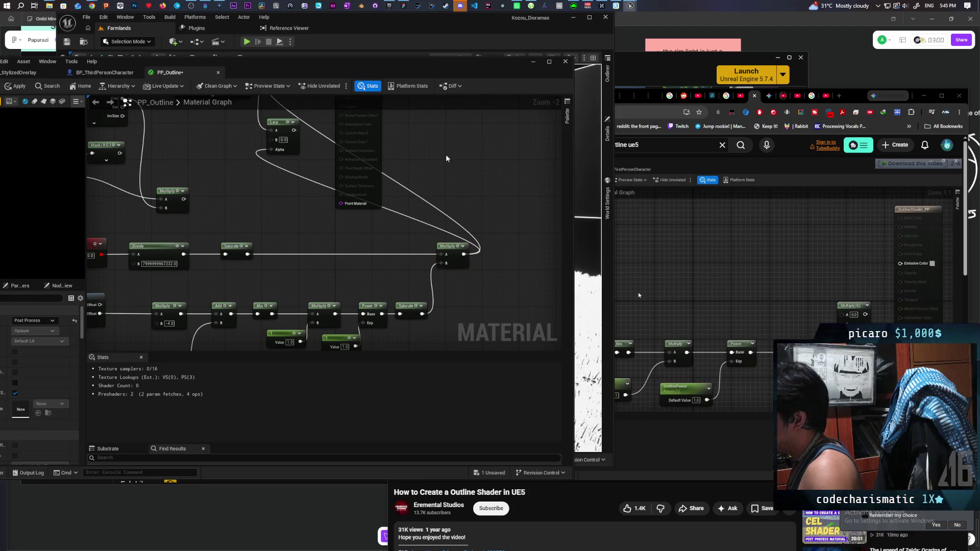
drag(377, 156, 531, 168)
drag(495, 262, 530, 217)
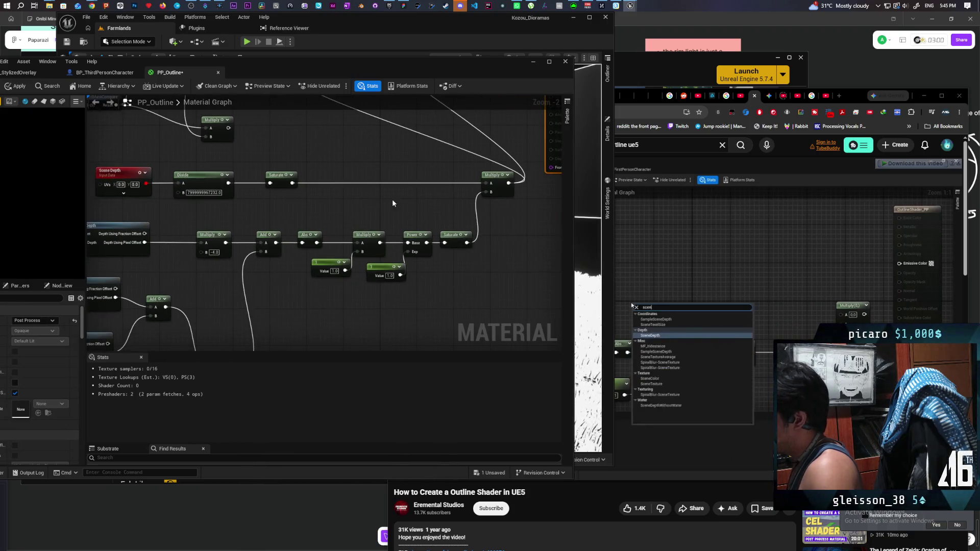
drag(392, 199, 408, 212)
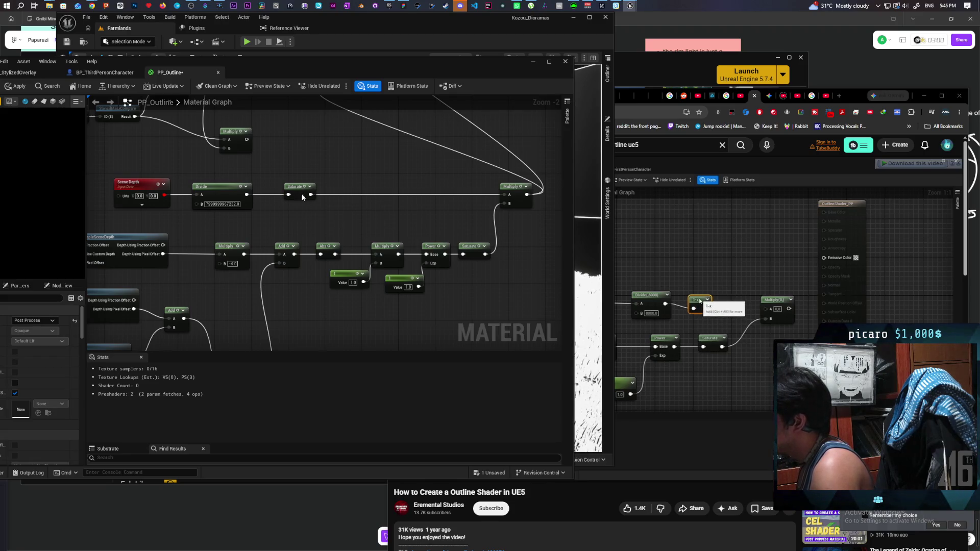
Add a OneMinus (1-x) node on the depth wire and feed it into Multiply's A input
mouse_move(302, 194)
mouse_down()
mouse_move(344, 195)
mouse_move(255, 199)
mouse_move(278, 212)
mouse_up()
text(one)
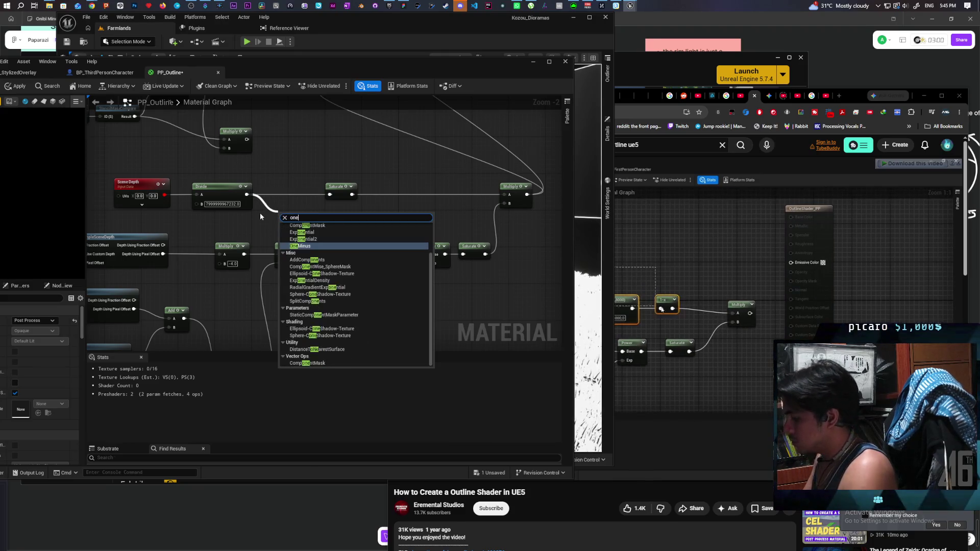
text(minus)
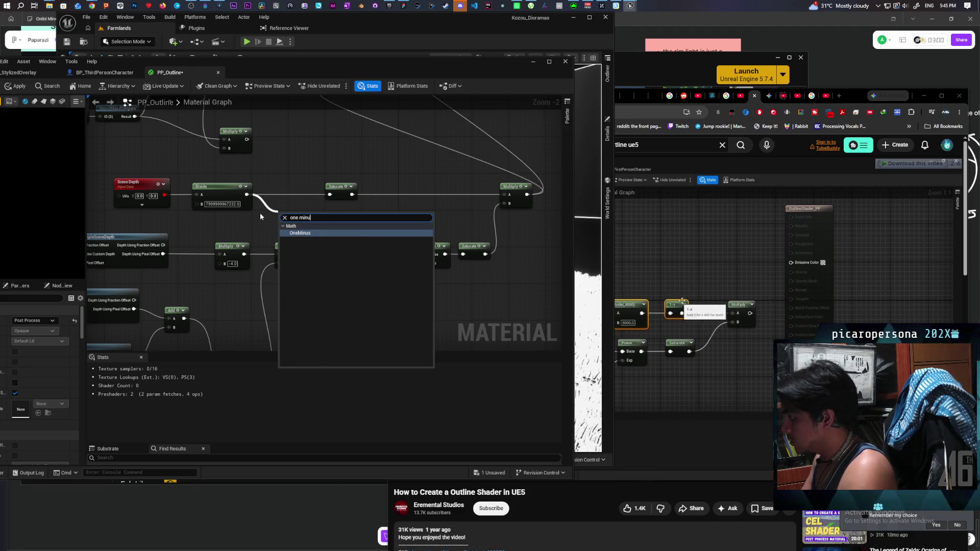
key(Return)
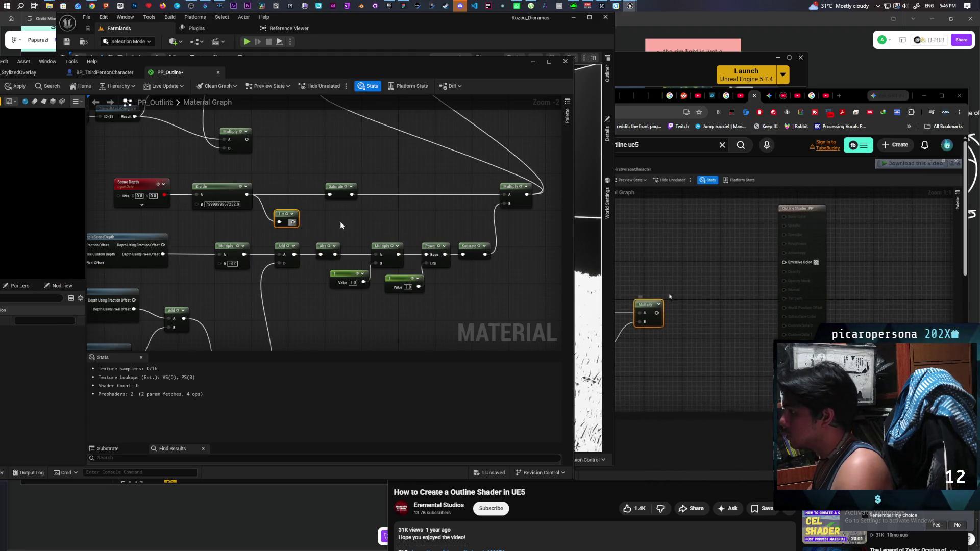
drag(294, 221, 509, 197)
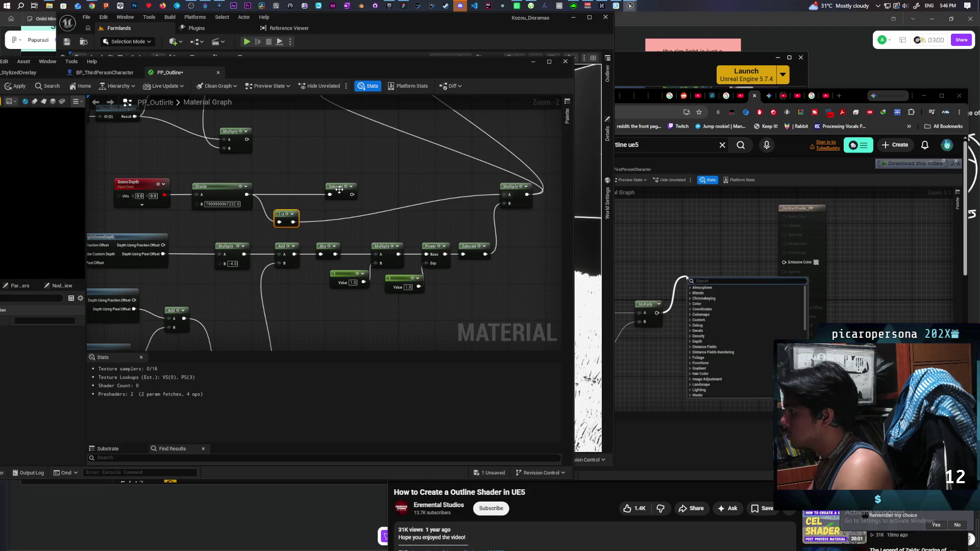
Move the unlinked Saturate aside and line up the 1-x and Multiply nodes
drag(339, 188, 331, 156)
drag(286, 225, 301, 197)
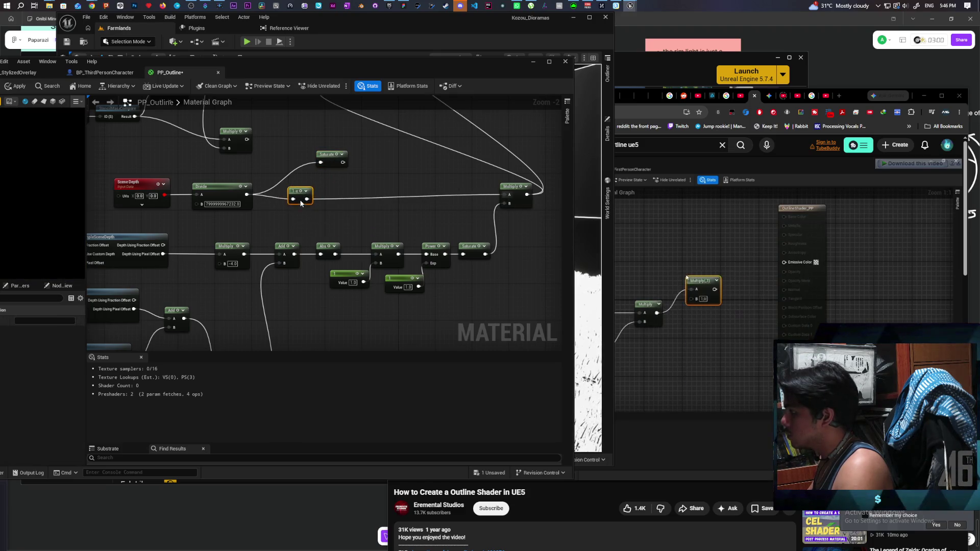
drag(522, 204, 513, 204)
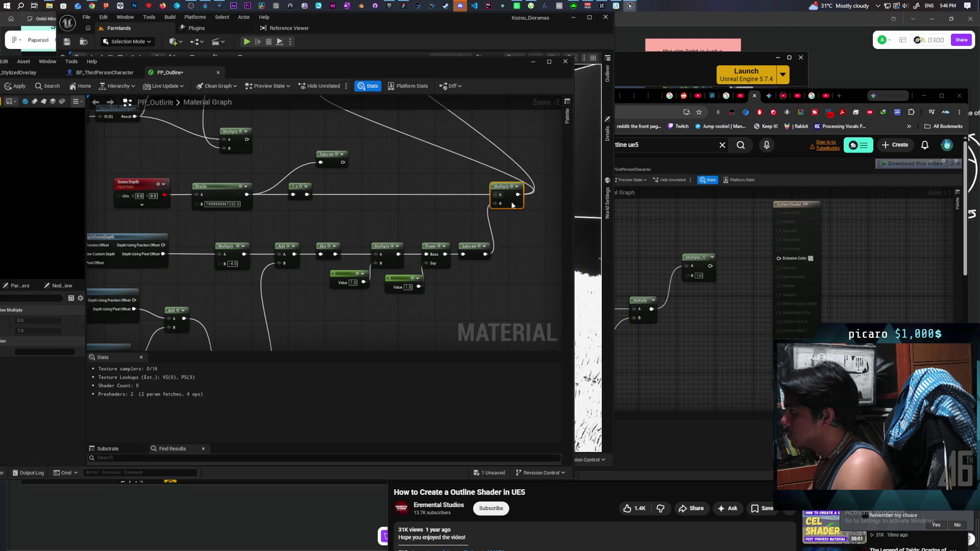
scroll(424, 175, down, 2)
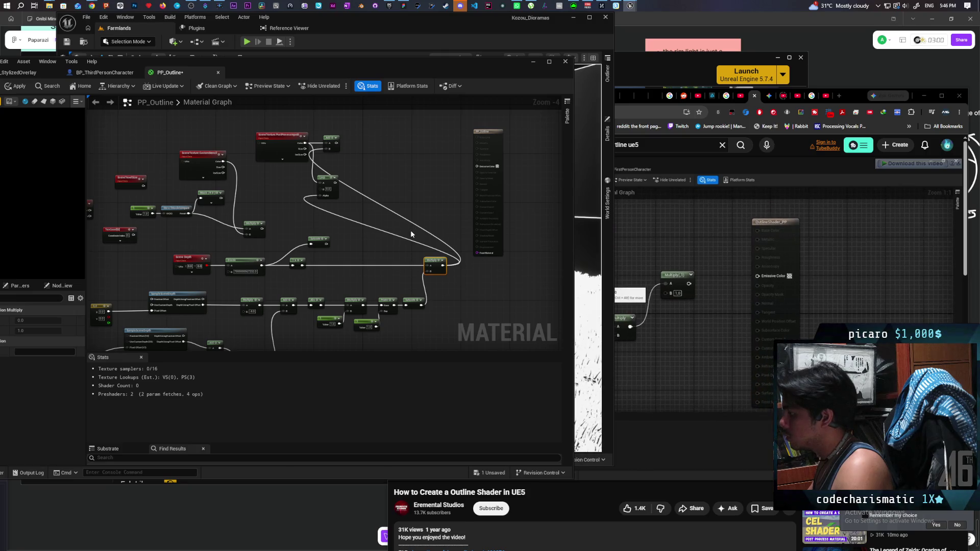
Break the Multiply-to-Add link and wire the Lerp result into PP_Outline's Emissive Color
drag(329, 187, 427, 173)
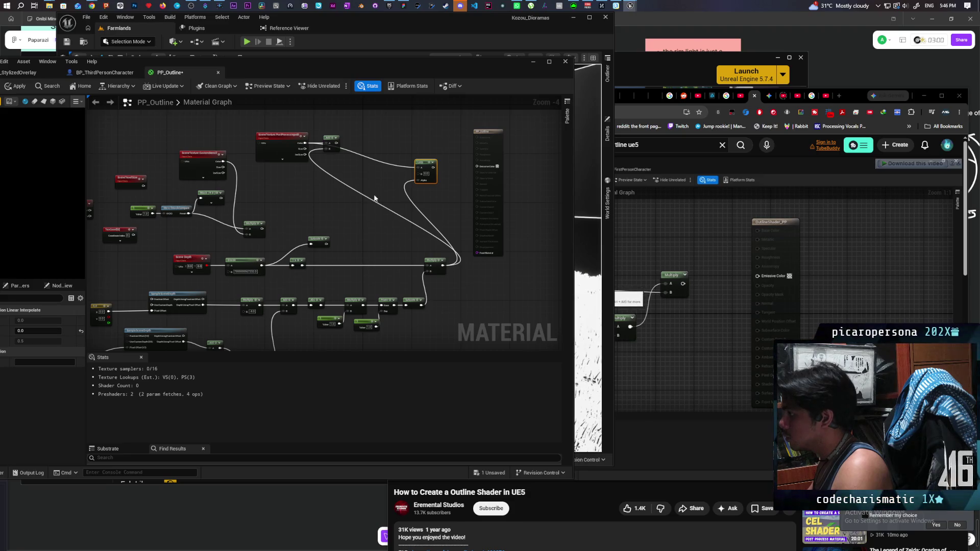
alt+click(368, 205)
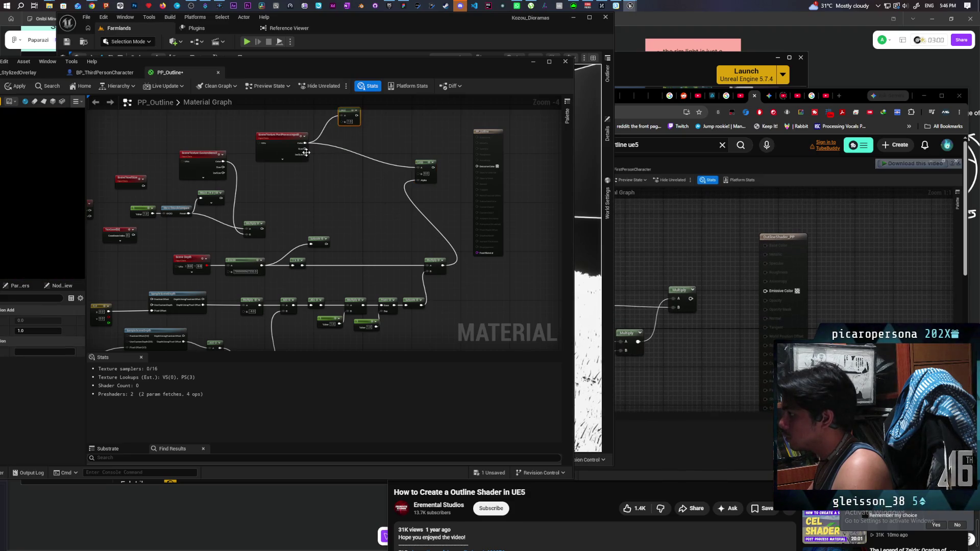
drag(301, 150, 366, 163)
drag(432, 167, 477, 166)
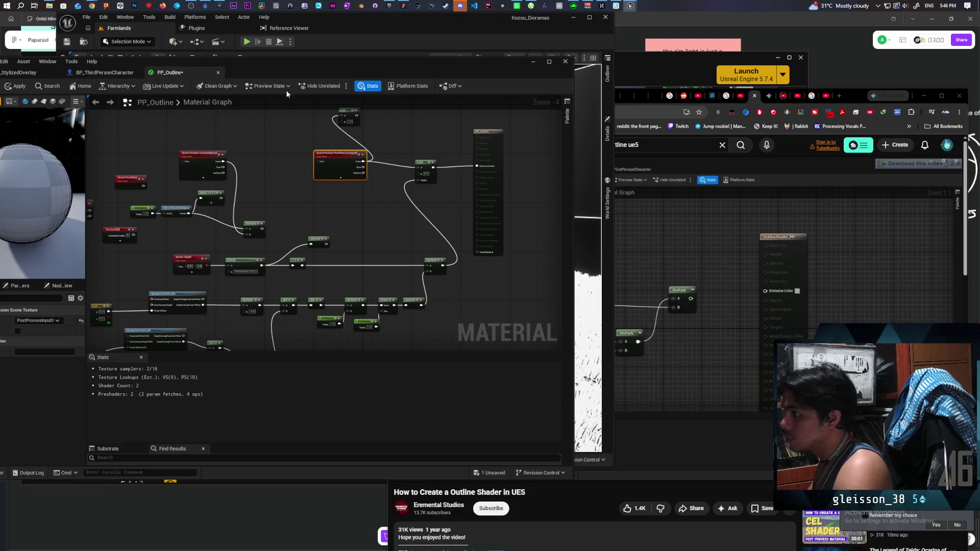
drag(281, 67, 341, 69)
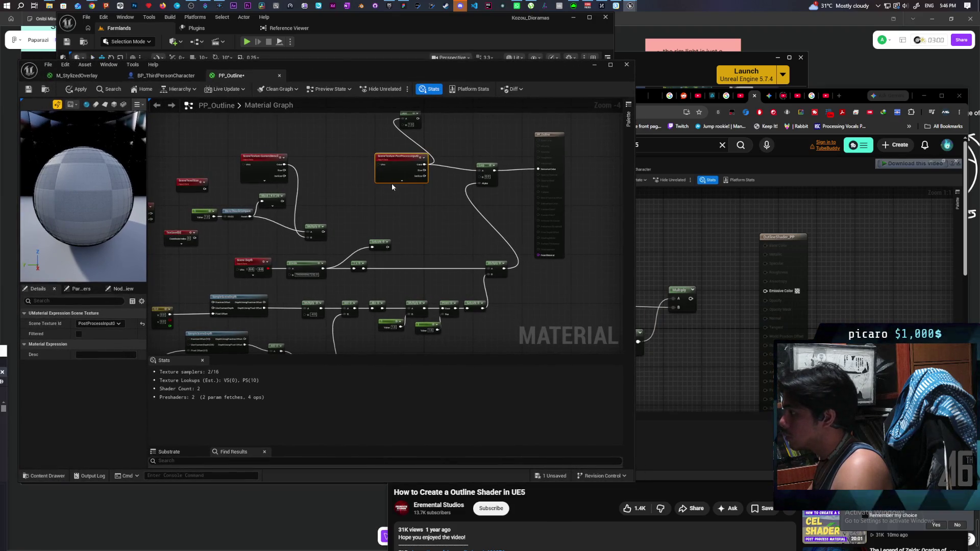
Pan over the lower depth nodes of the outline graph, then bring the YouTube tutorial forward
drag(403, 170, 403, 174)
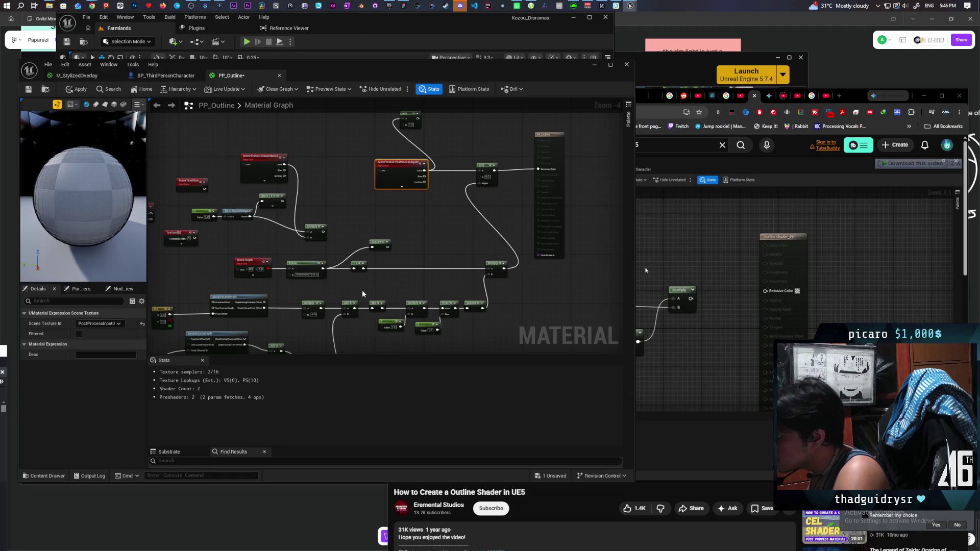
drag(363, 289, 434, 225)
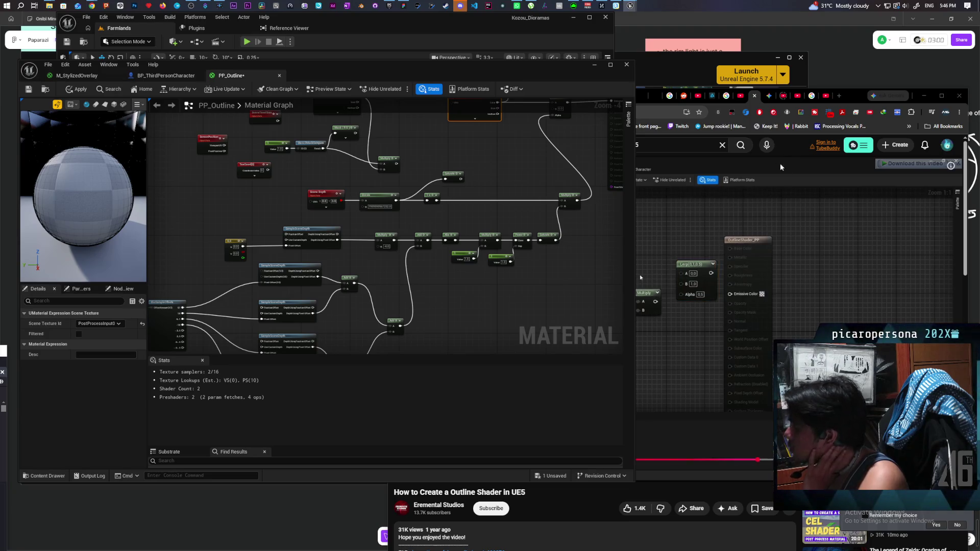
click(853, 97)
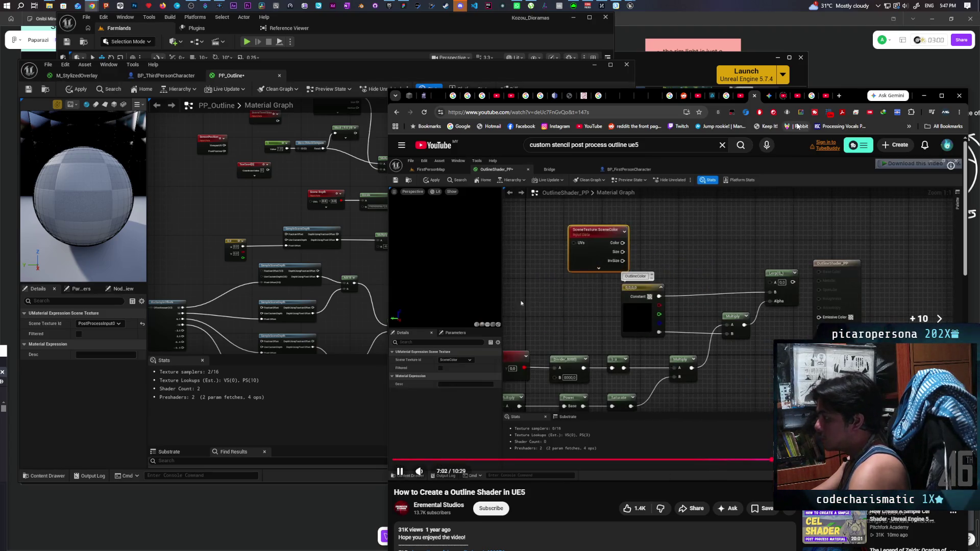
Skip the tutorial video ahead twice and return to the PP_Outline material editor
key(l)
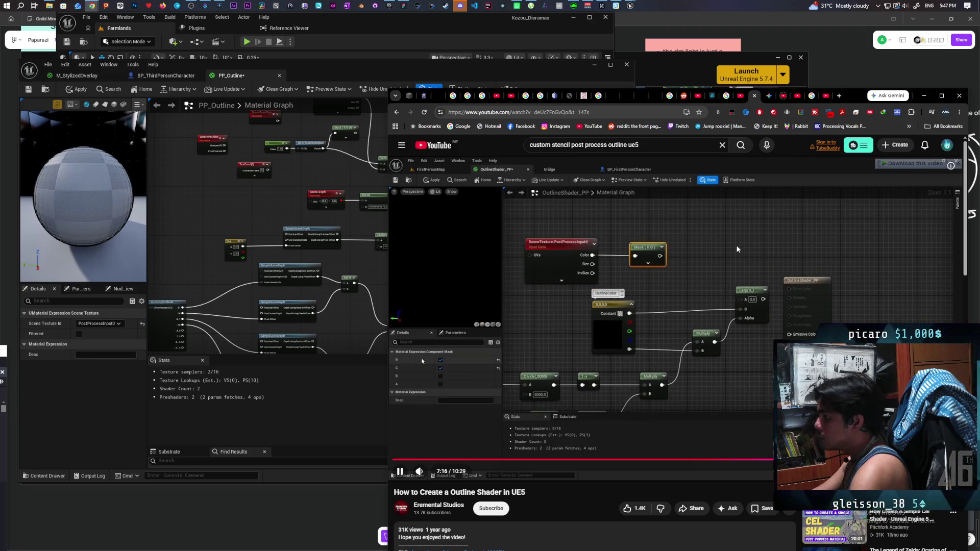
key(l)
key(l)
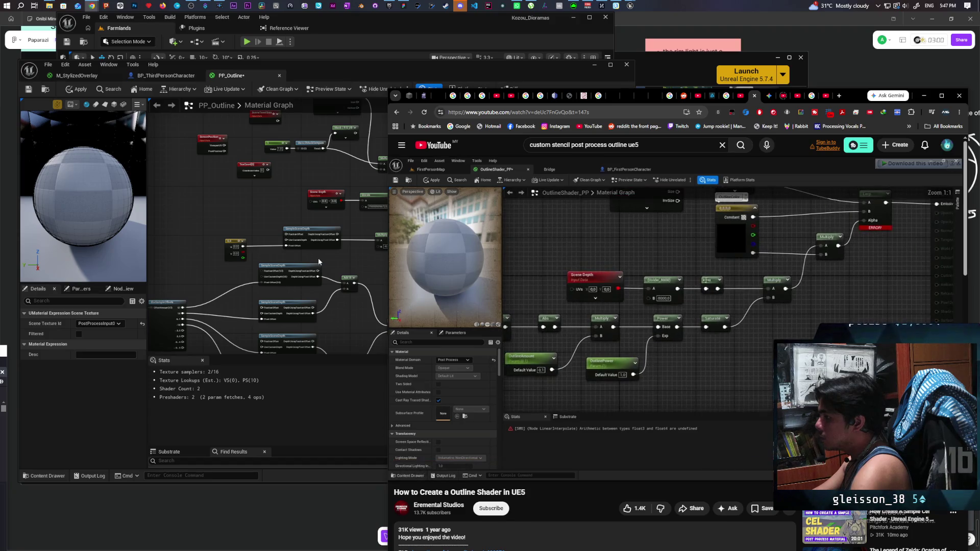
click(364, 222)
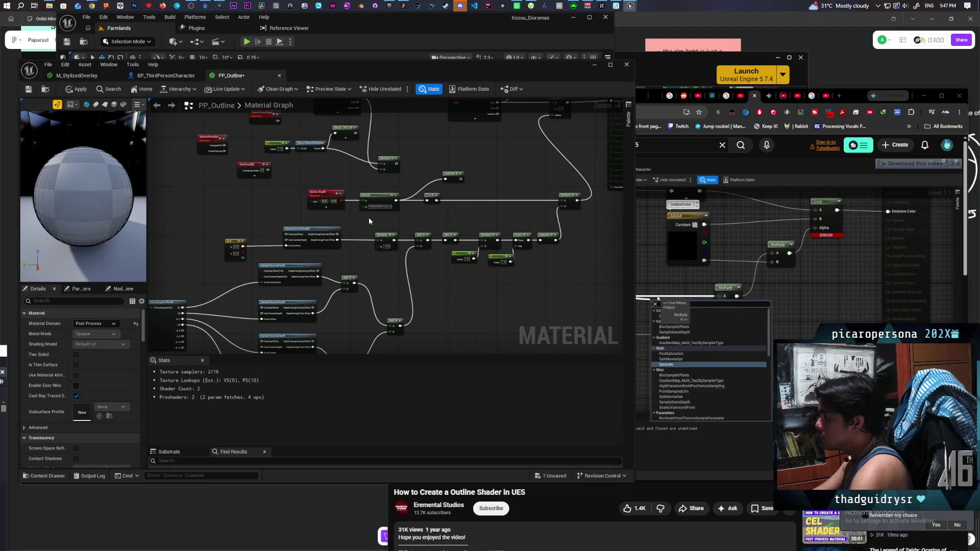
Insert the Saturate node on the wire between 1-x and Multiply, then bring the tutorial forward
click(548, 236)
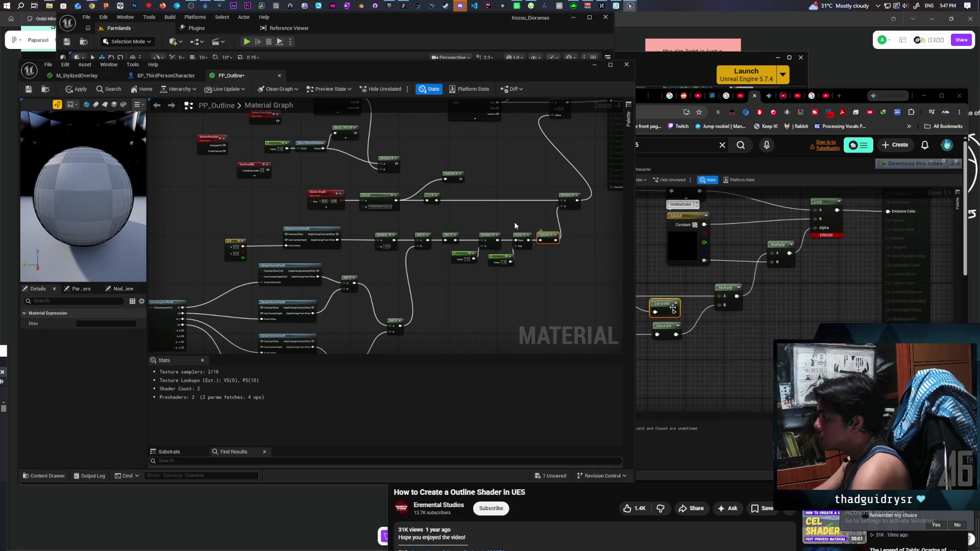
key(ctrl+z)
key(ctrl+z)
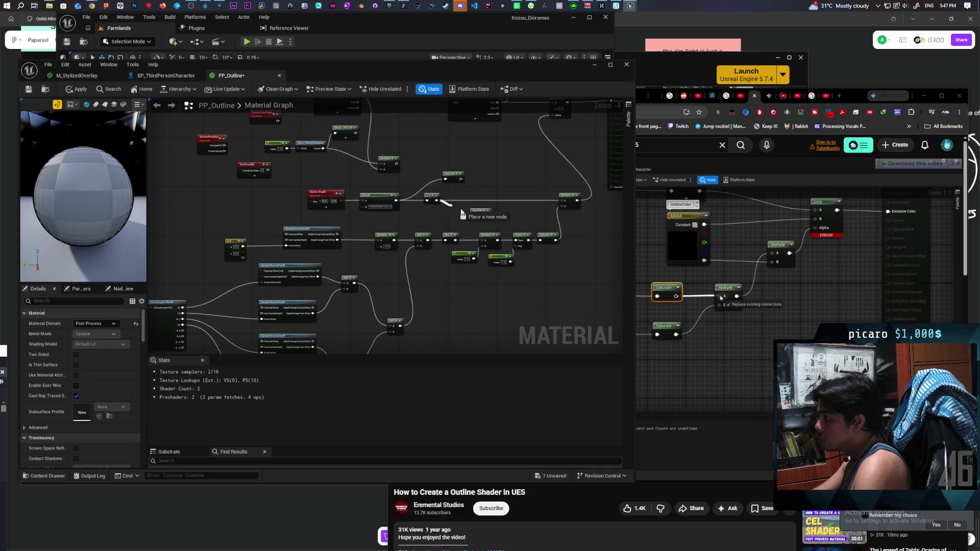
drag(488, 216, 563, 200)
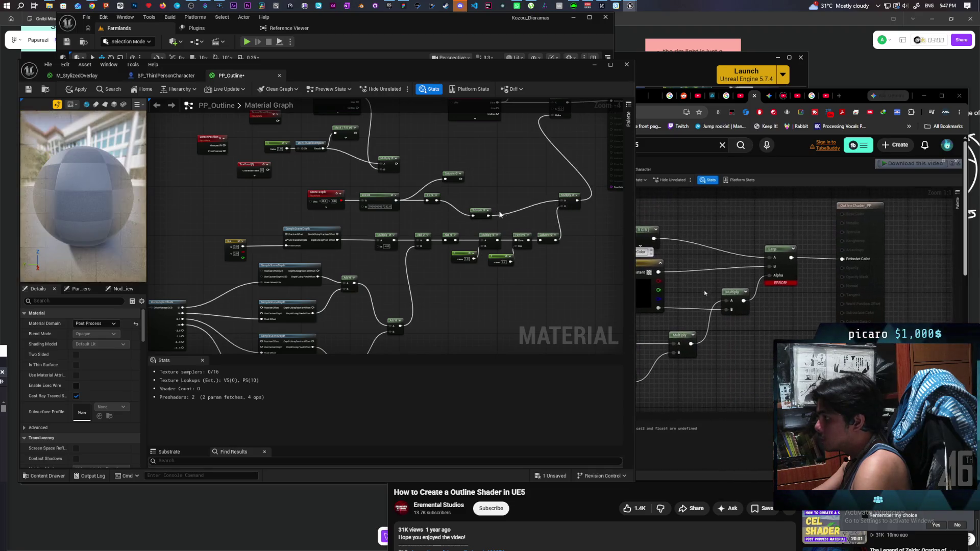
drag(481, 216, 505, 201)
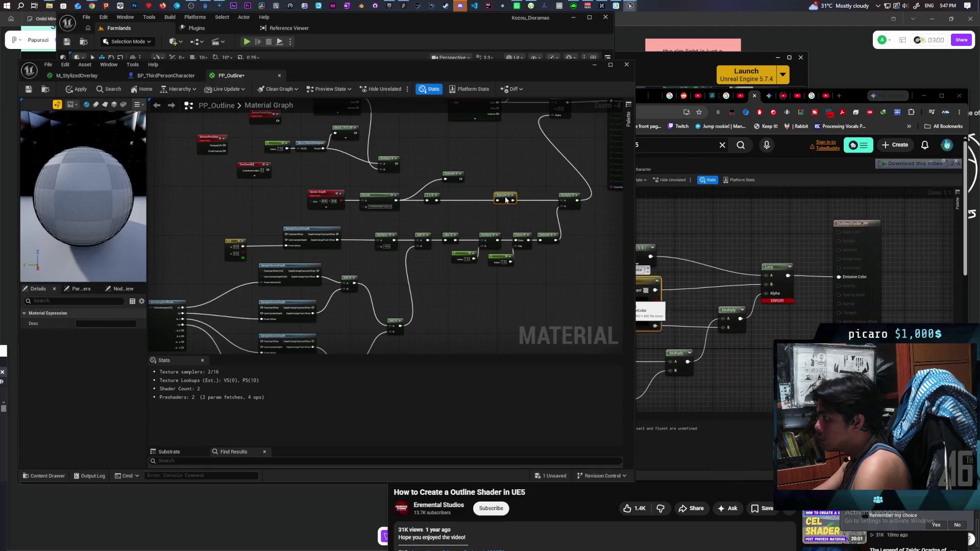
click(852, 96)
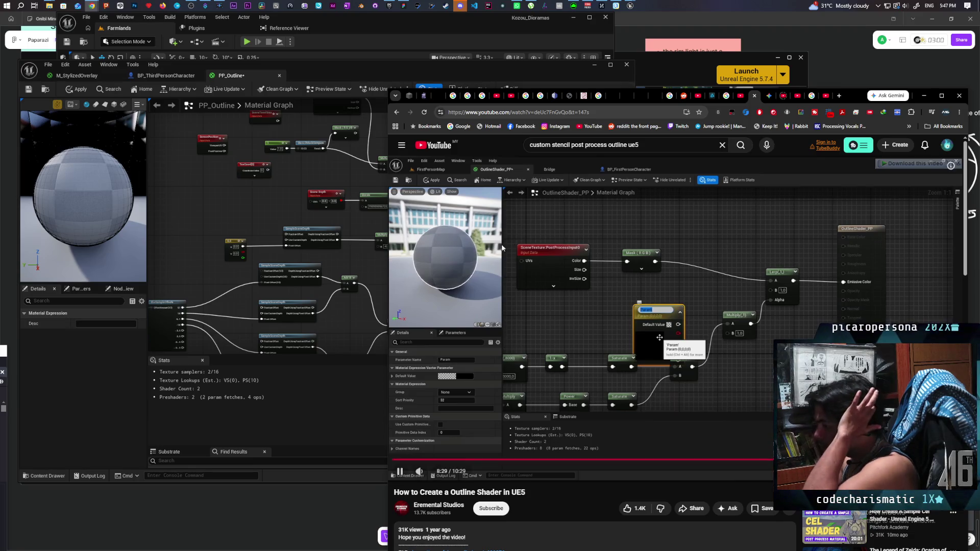
key(alt+Tab)
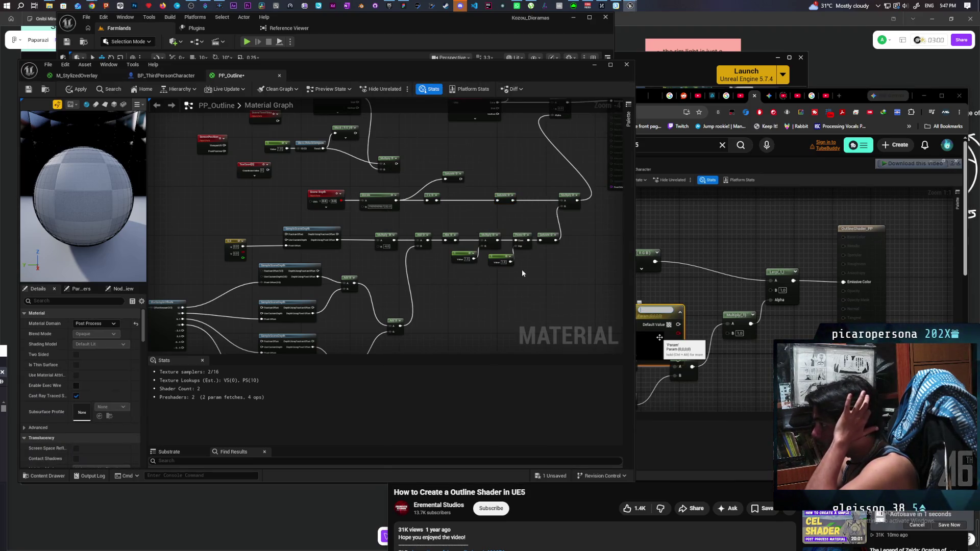
click(849, 96)
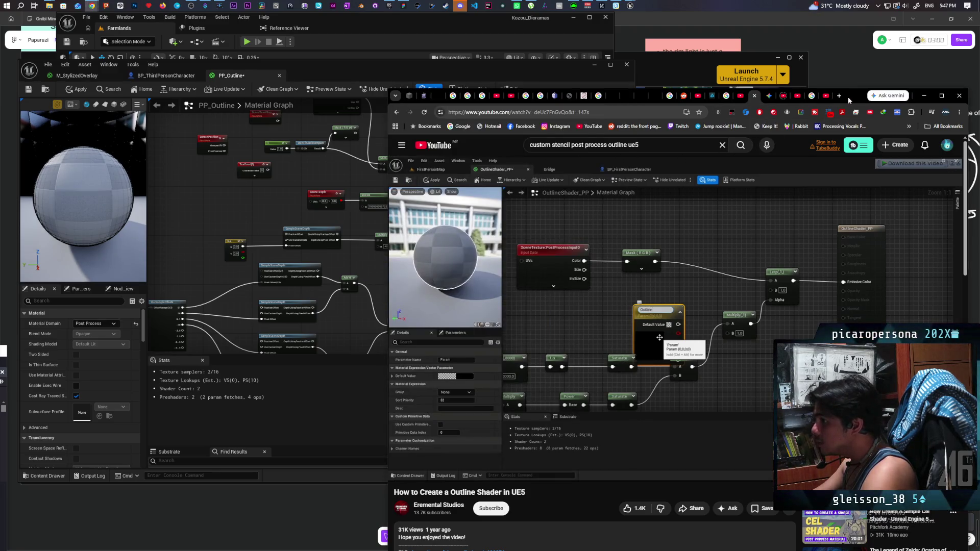
mouse_move(448, 226)
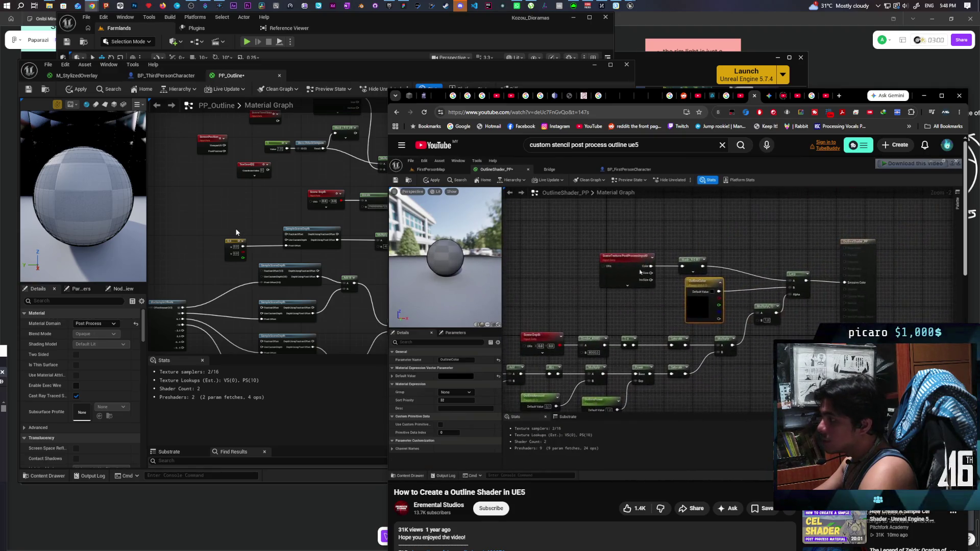
mouse_move(108, 219)
mouse_down()
mouse_move(138, 203)
mouse_move(118, 206)
mouse_up()
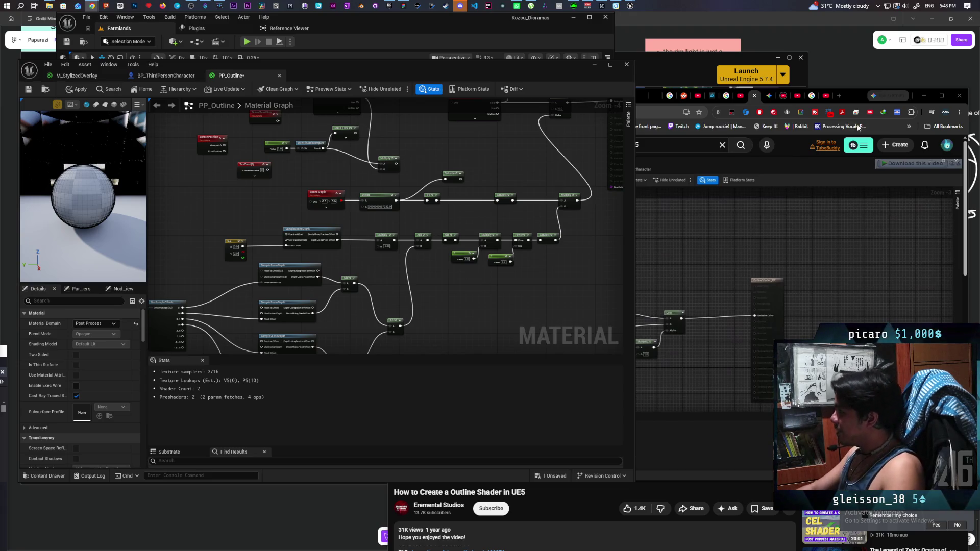
click(851, 98)
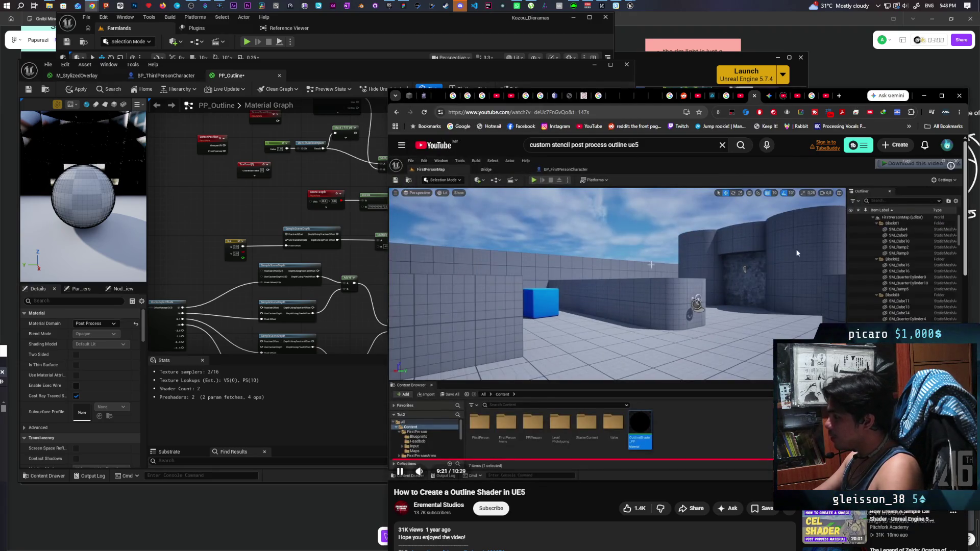
click(739, 292)
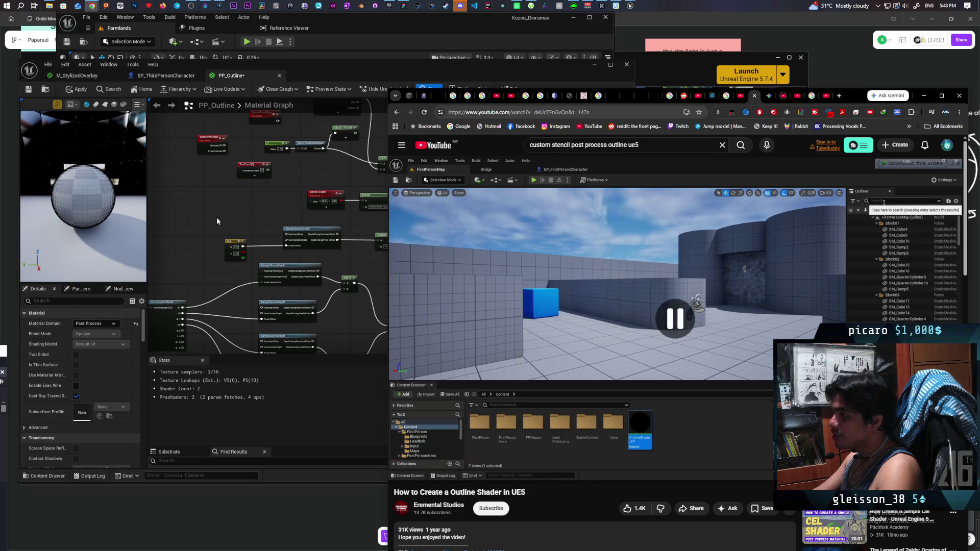
click(122, 100)
mouse_move(326, 73)
mouse_down()
mouse_move(751, 78)
mouse_move(722, 78)
mouse_up()
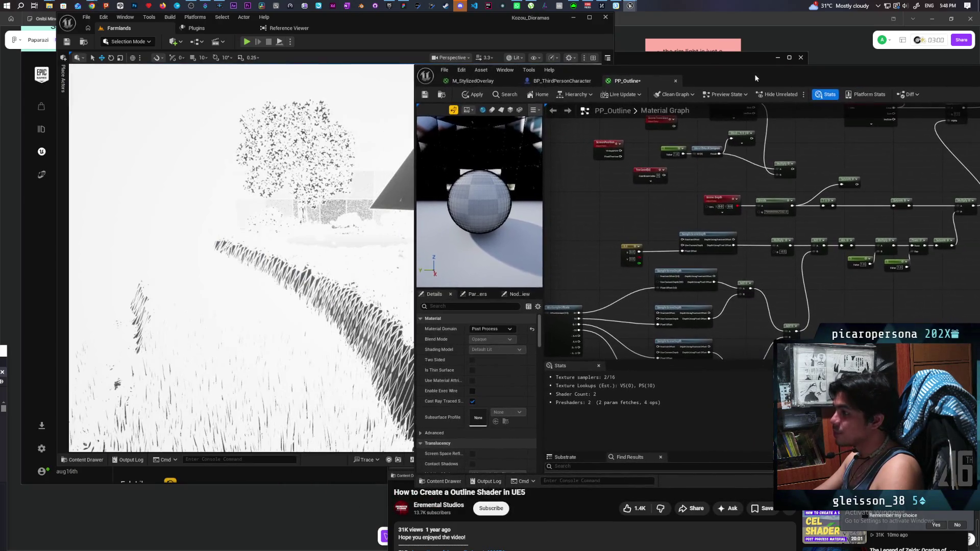
click(473, 94)
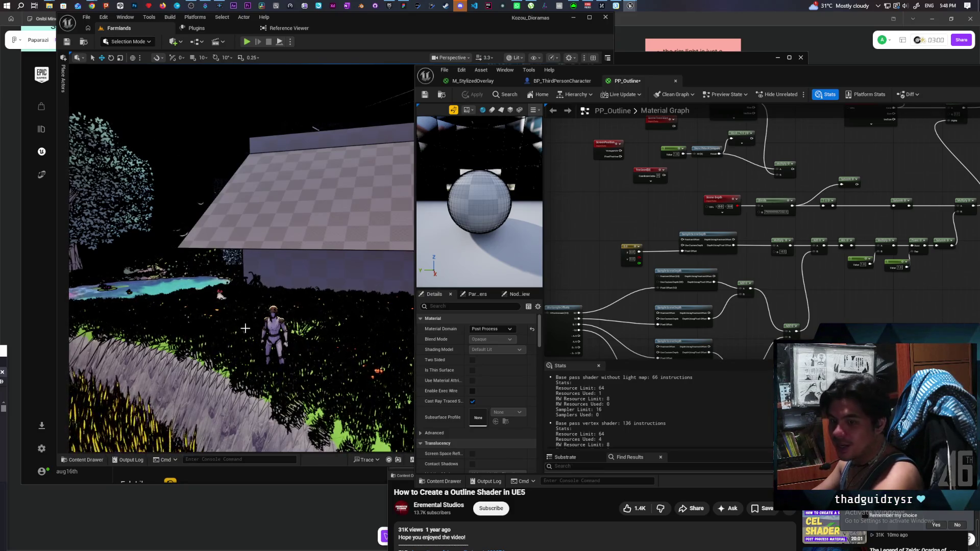
scroll(245, 339, up, 3)
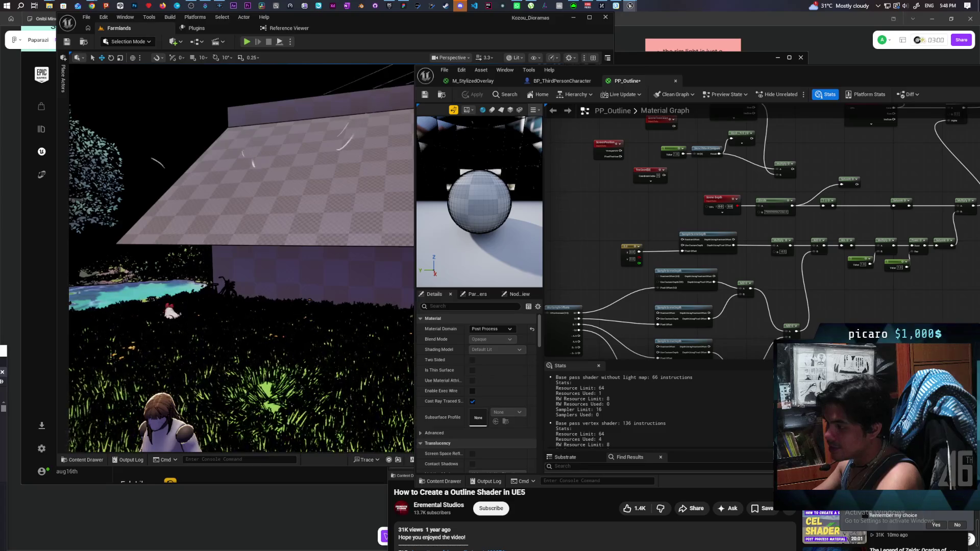
key(s)
key(s)
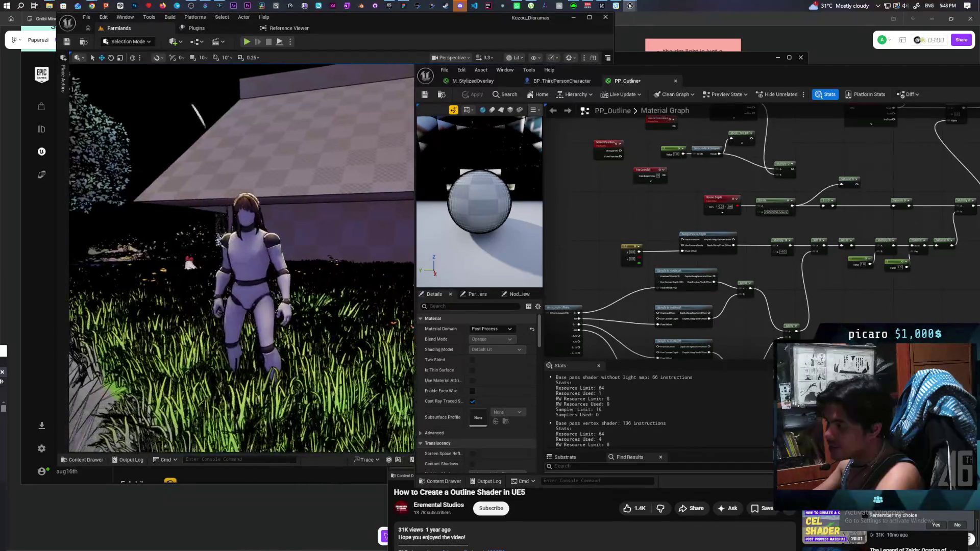
scroll(708, 262, up, 2)
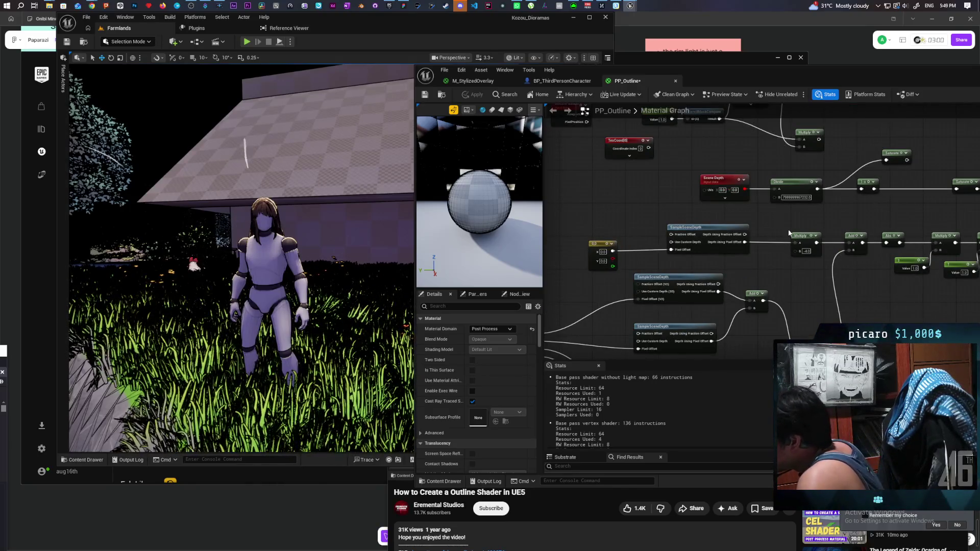
Set the BlurSampleOffsets Constant to 0.1, then 0.5, applying PP_Outline after each
mouse_move(592, 322)
mouse_down()
mouse_move(674, 254)
mouse_move(769, 210)
mouse_up()
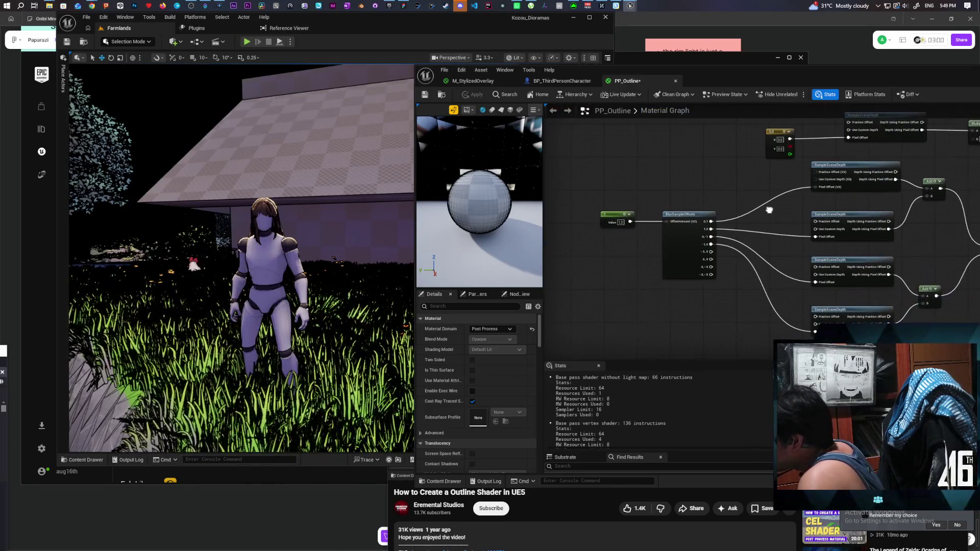
click(620, 222)
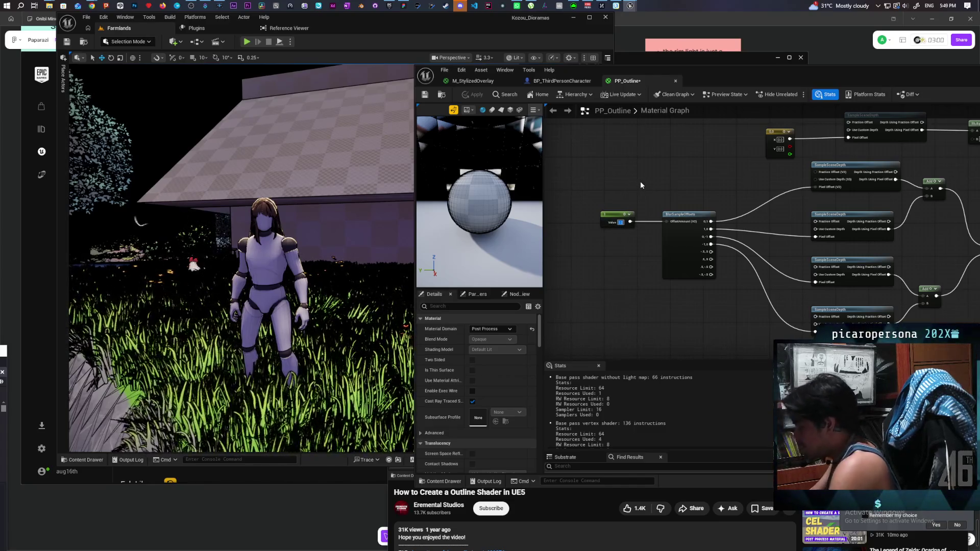
text(0.1)
key(Return)
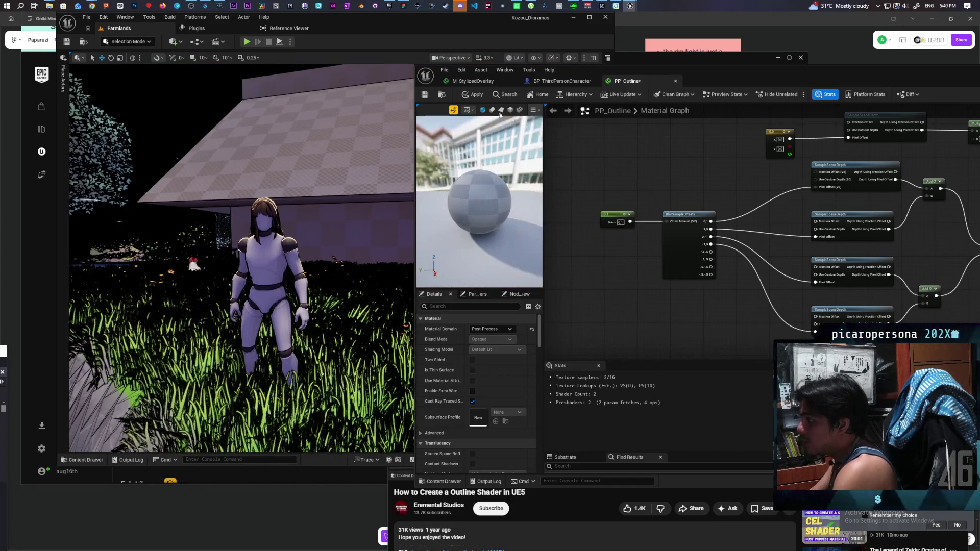
click(469, 95)
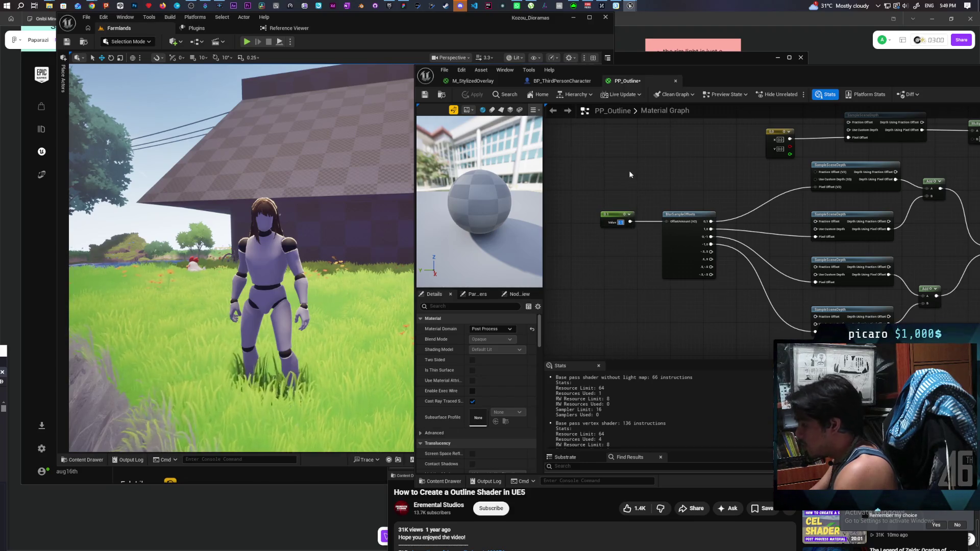
text(0.5)
key(Return)
click(473, 96)
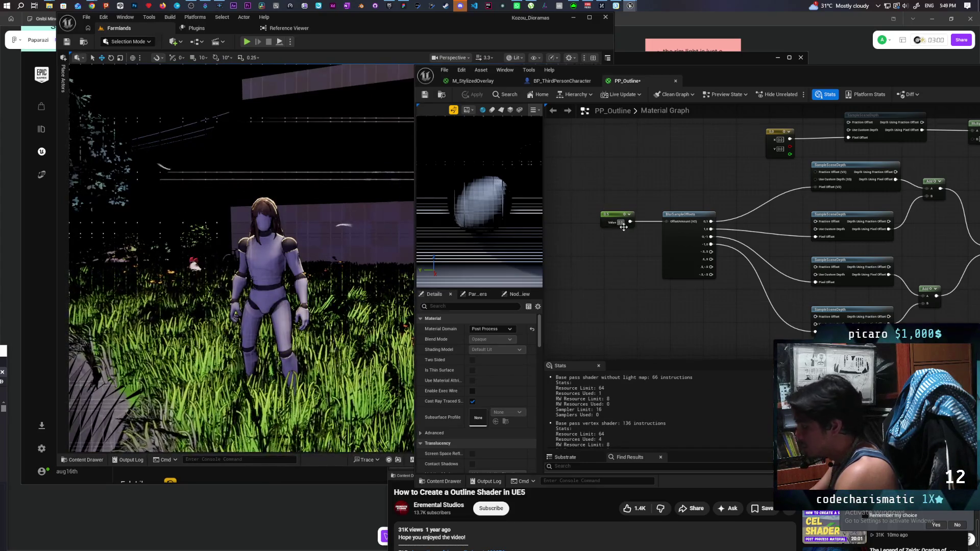
Try Constant values of 1.0, 0.2 and 0.3, applying the material each time
drag(621, 221, 636, 188)
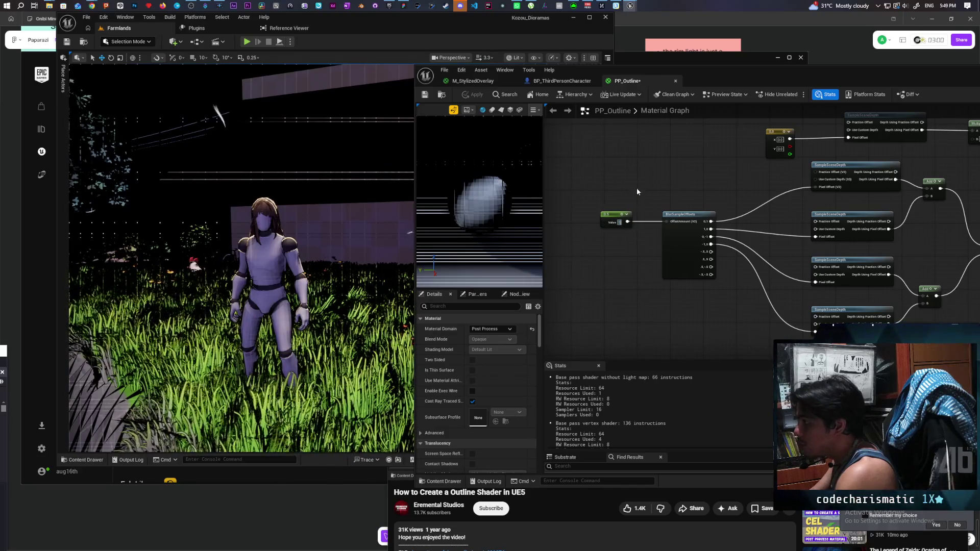
click(473, 94)
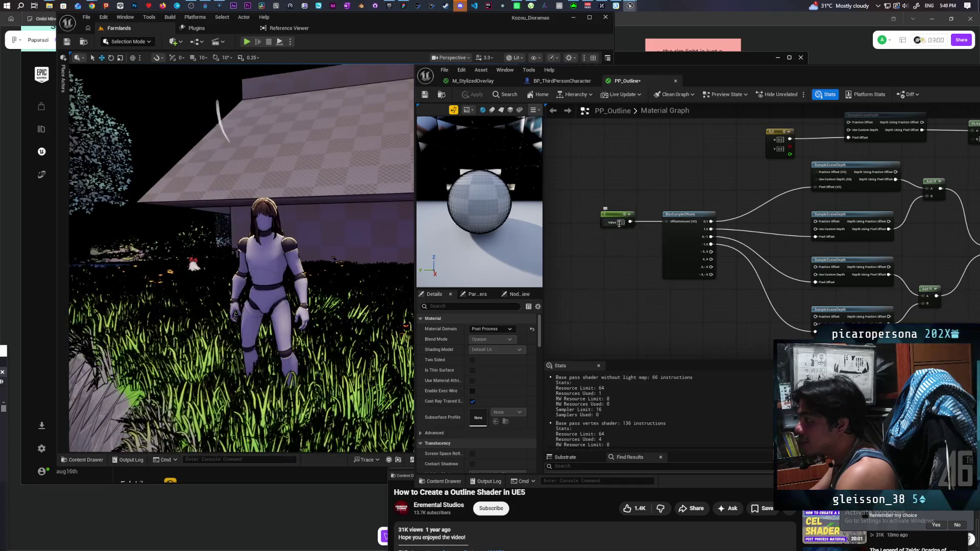
text(0.2)
key(Return)
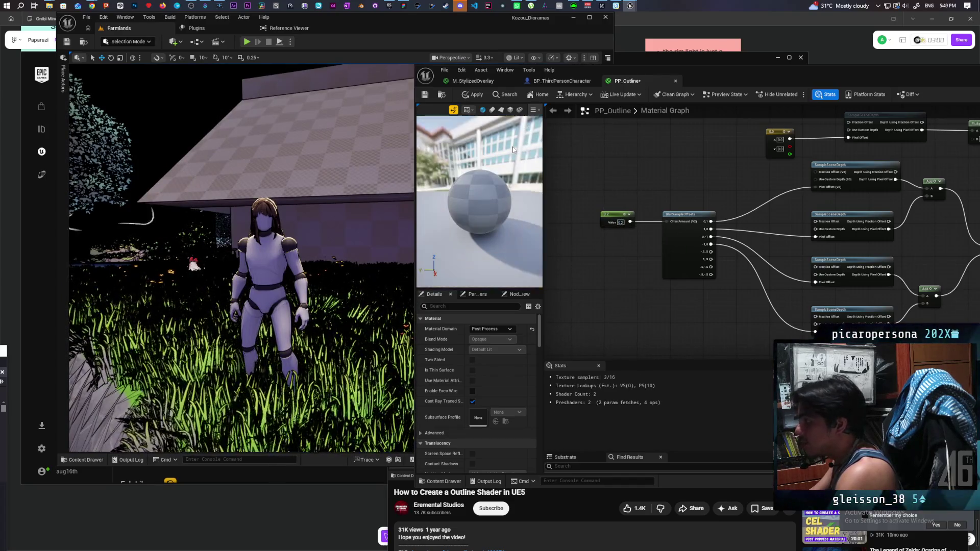
click(474, 95)
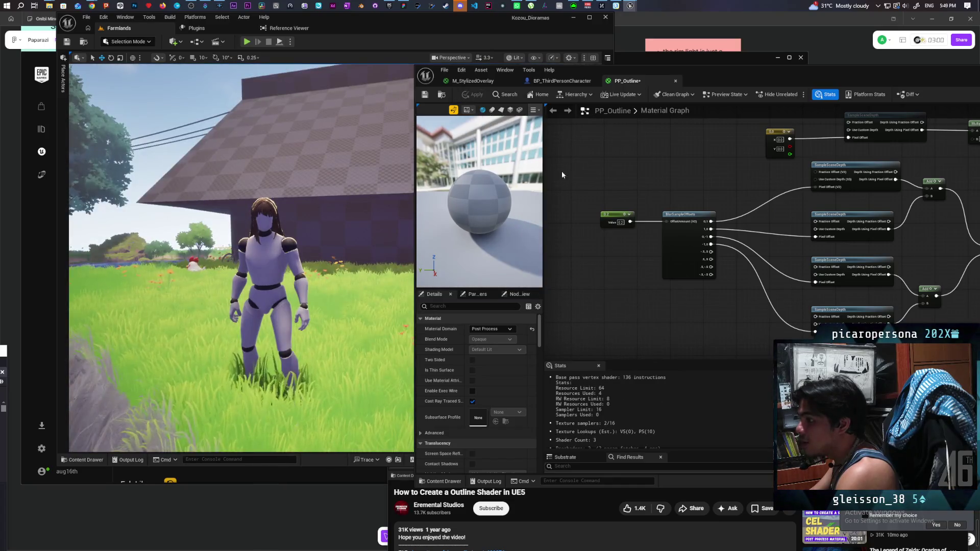
click(620, 223)
text(0.3)
key(Return)
click(472, 96)
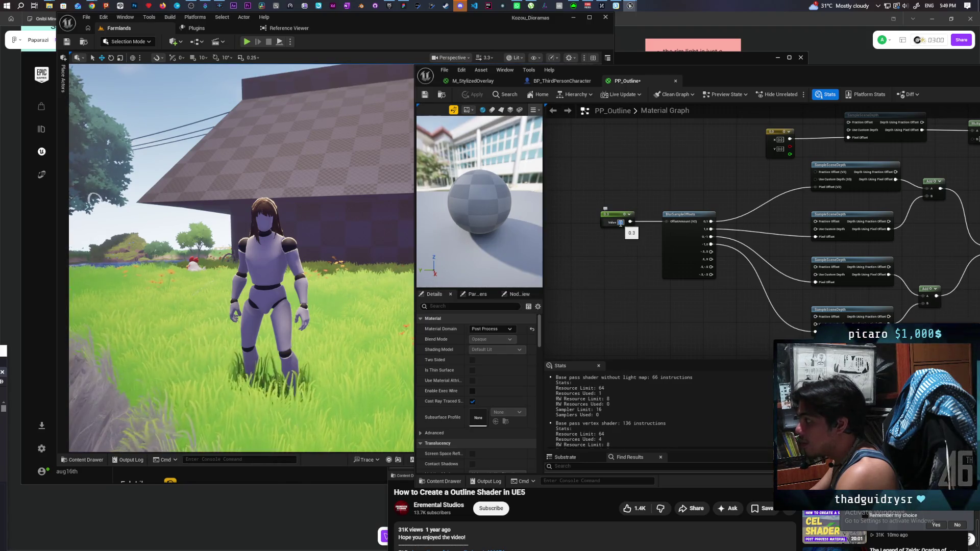
Adjust the Constant through 0.5 and 0.4, settle on 0.6, and apply it
drag(620, 223, 623, 188)
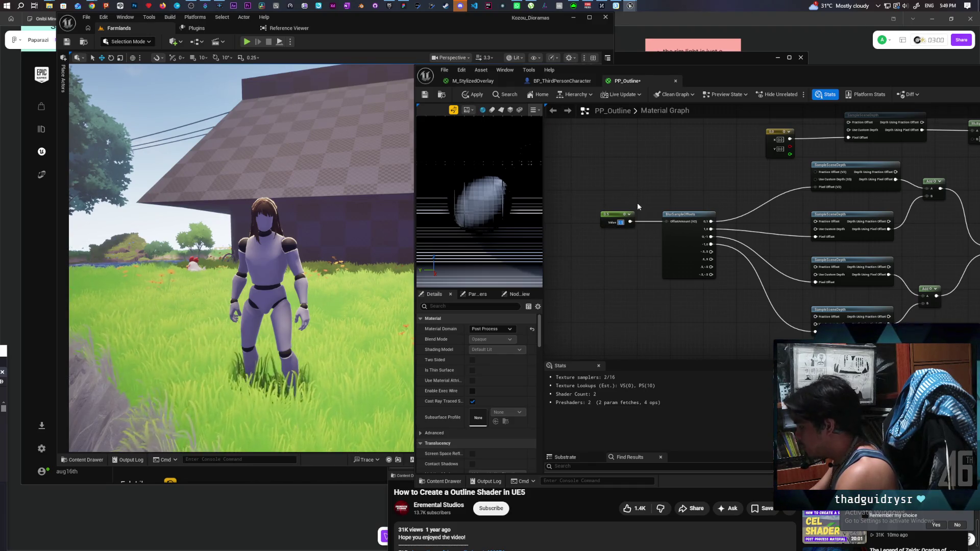
drag(638, 206, 621, 168)
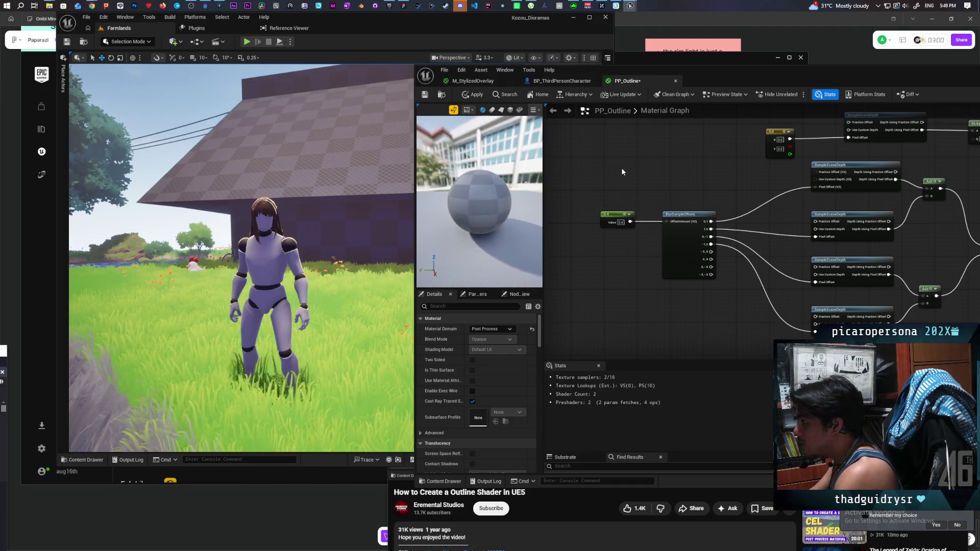
click(621, 223)
drag(620, 223, 629, 179)
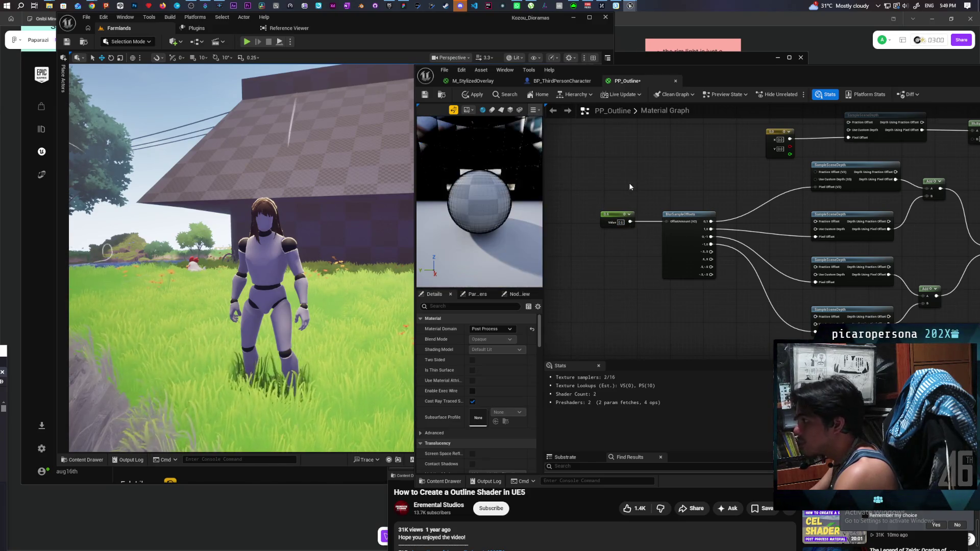
click(621, 222)
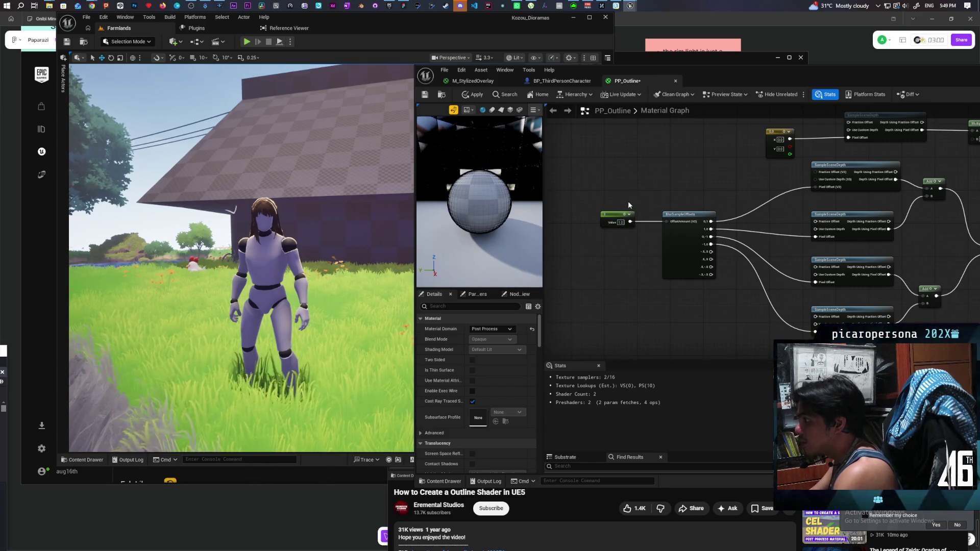
click(474, 94)
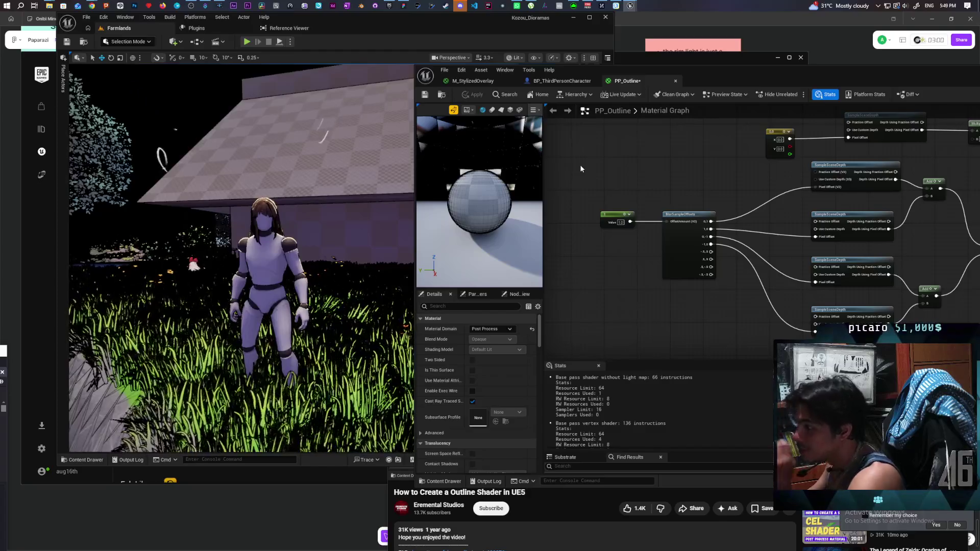
scroll(275, 233, up, 5)
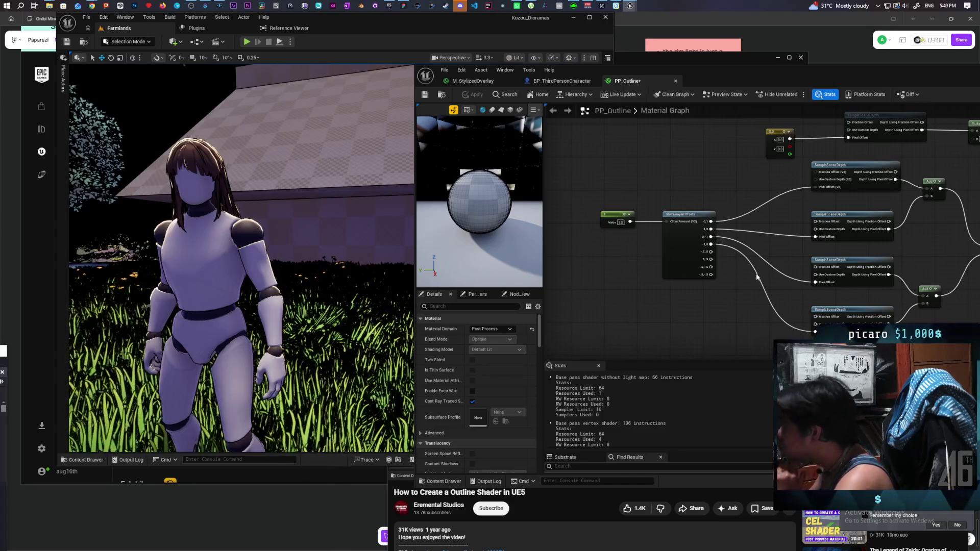
drag(921, 260, 708, 284)
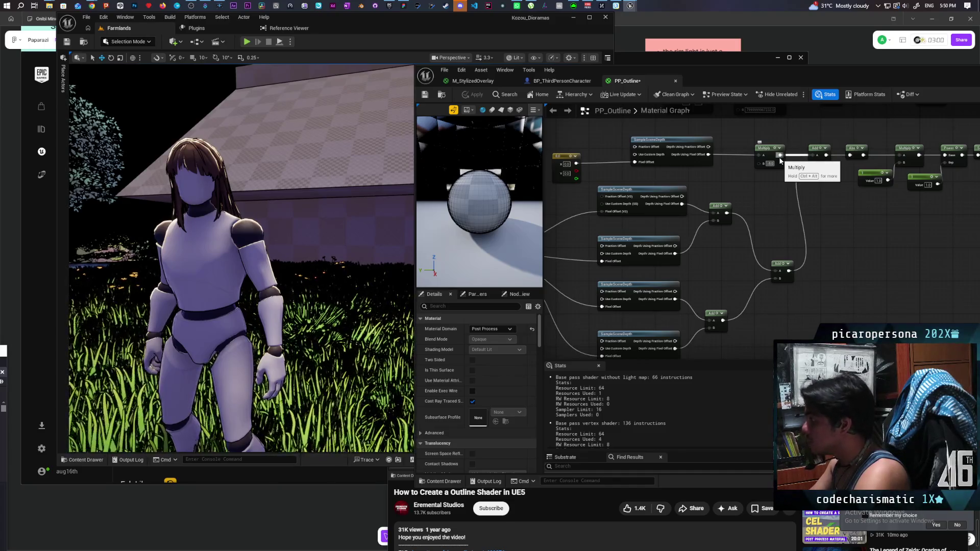
Change the Multiply node's B value from -5.0 to -1.0 and apply PP_Outline
key(Return)
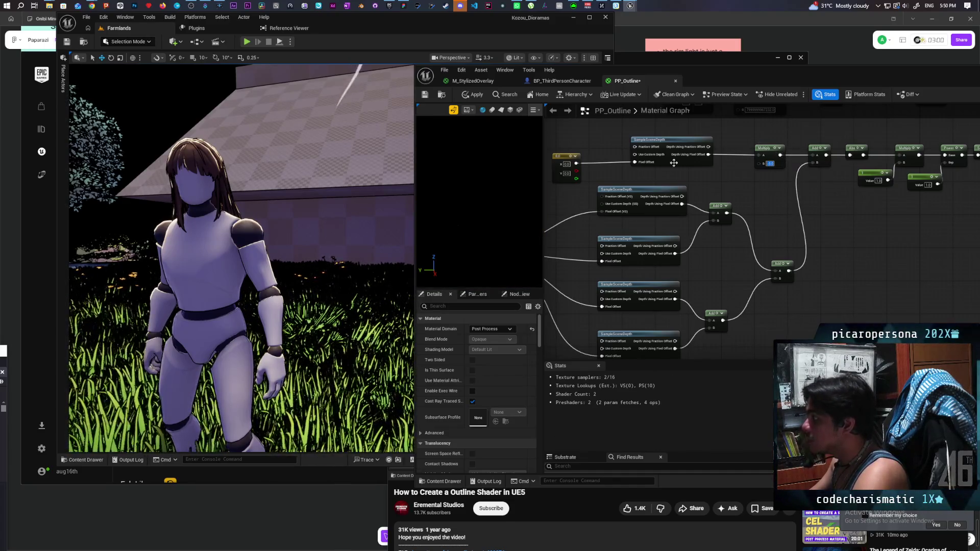
click(475, 96)
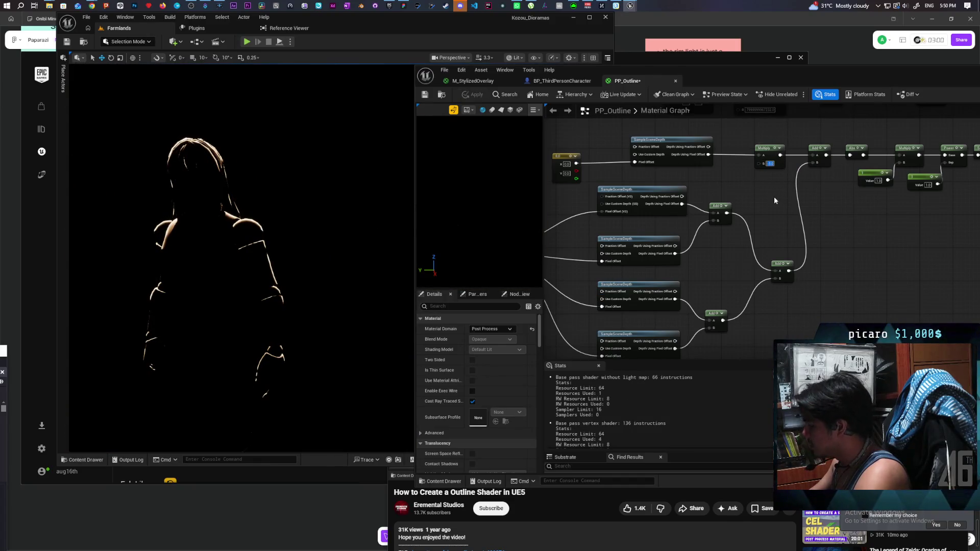
text(-1)
key(Return)
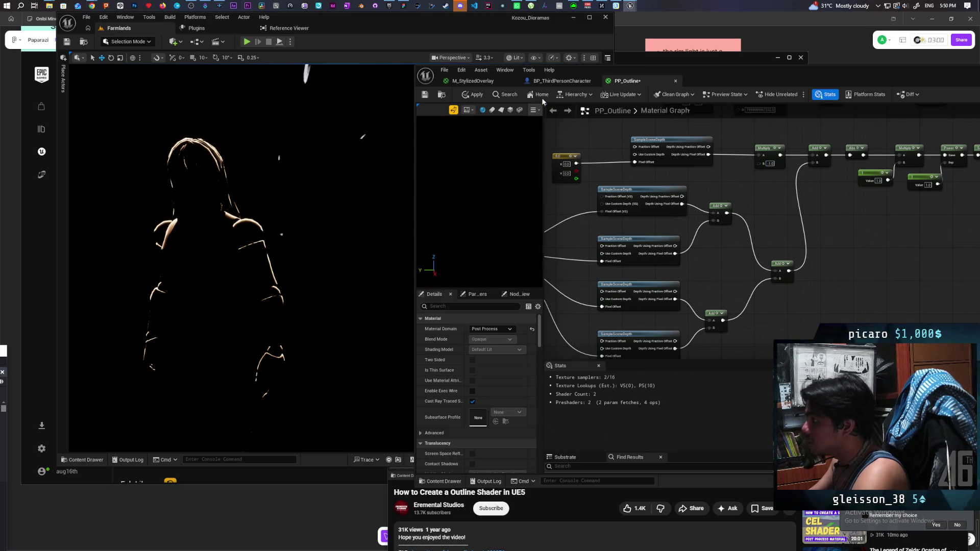
click(472, 96)
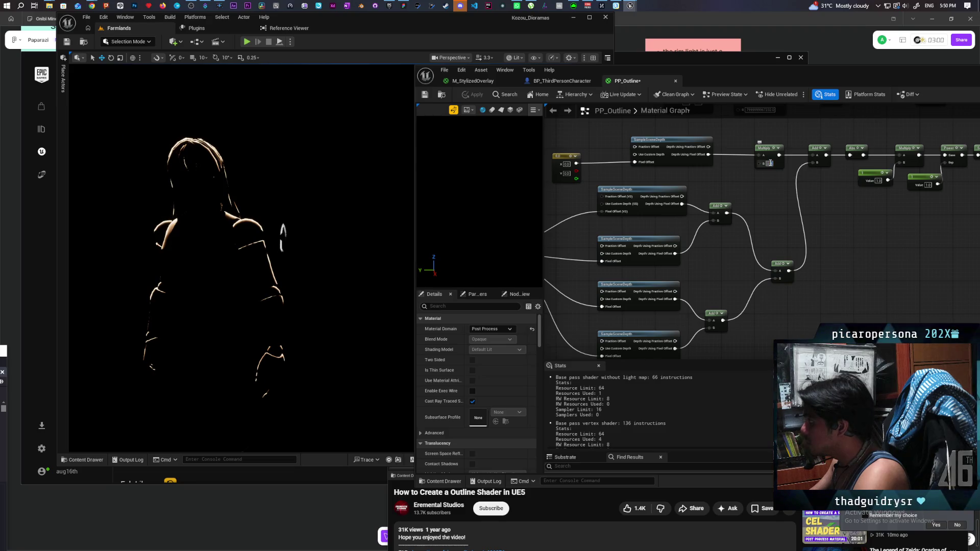
mouse_move(769, 163)
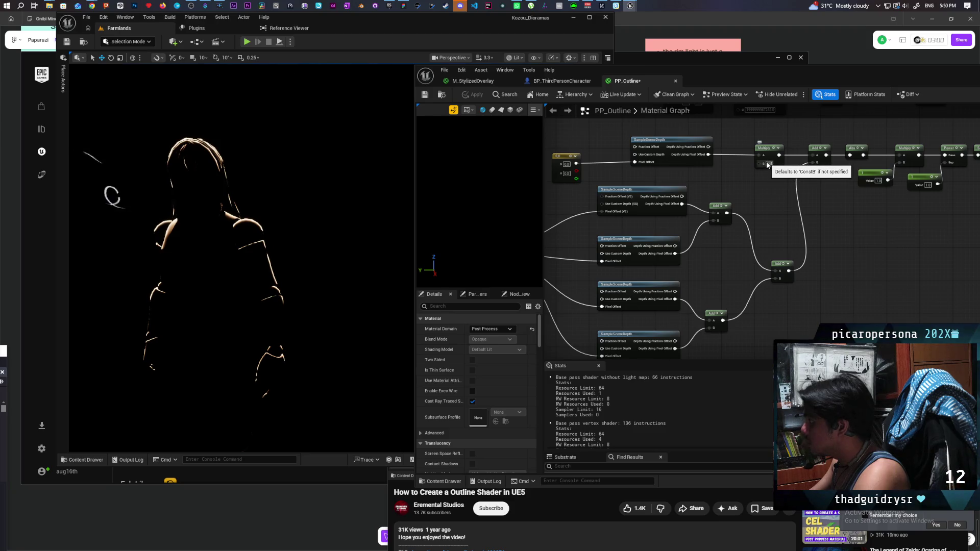
click(757, 173)
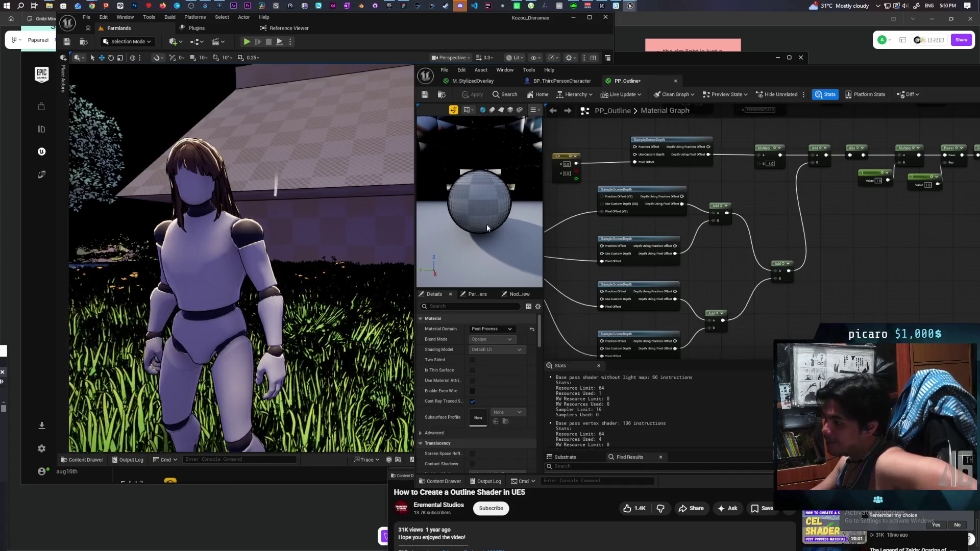
drag(704, 306, 866, 239)
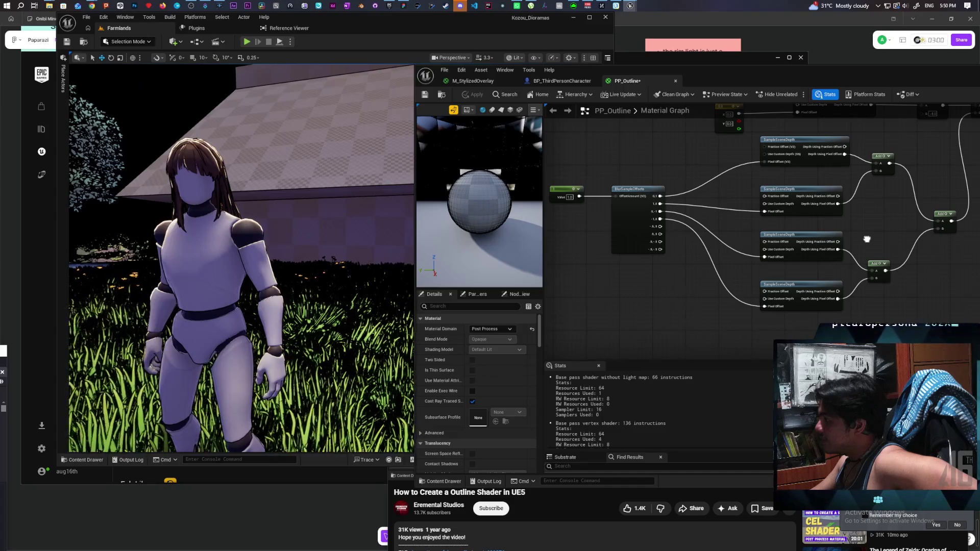
mouse_move(867, 239)
mouse_down()
mouse_move(695, 254)
mouse_move(681, 274)
mouse_up()
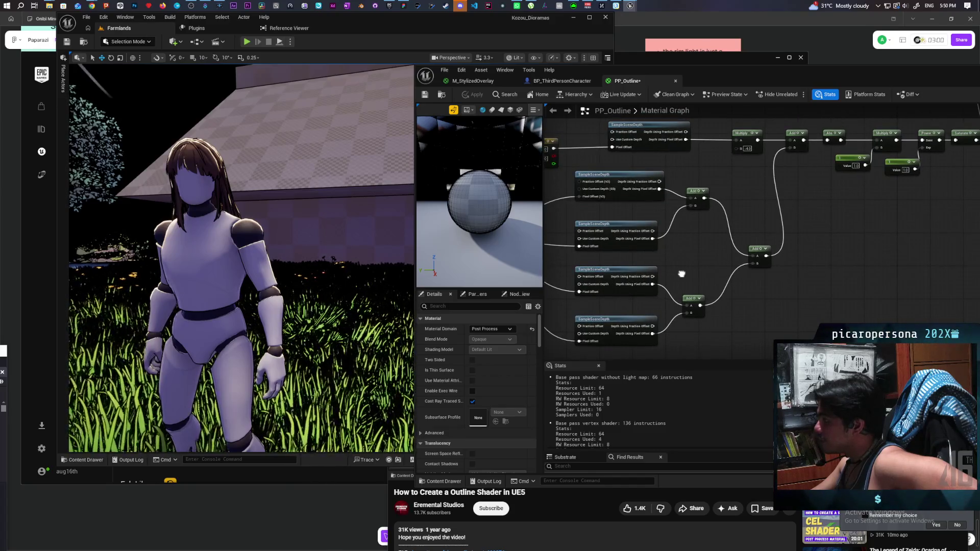
mouse_move(681, 274)
mouse_down()
mouse_move(606, 285)
mouse_move(756, 273)
mouse_move(706, 284)
mouse_move(678, 313)
mouse_up()
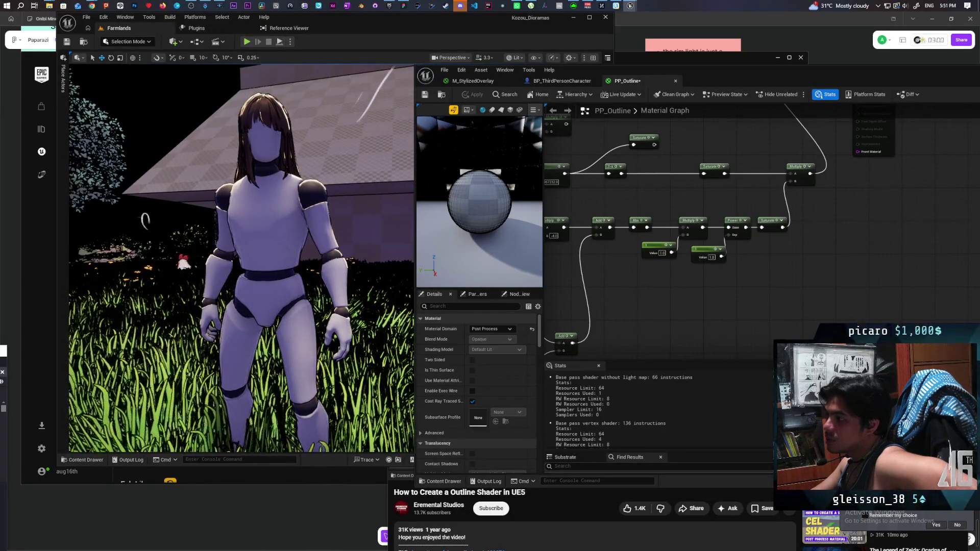
scroll(617, 295, down, 2)
mouse_move(662, 302)
mouse_down()
mouse_move(765, 270)
mouse_move(795, 197)
mouse_move(822, 214)
mouse_up()
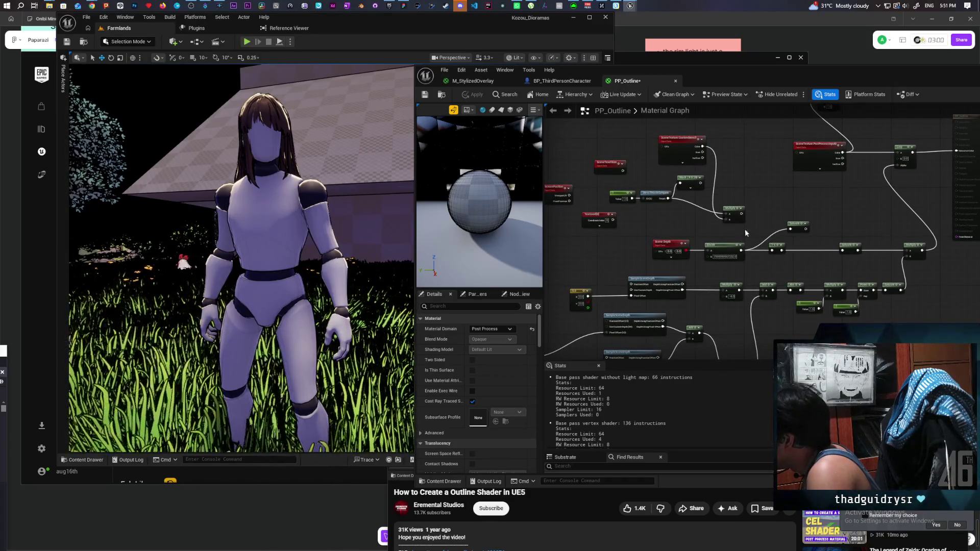
Delete the old Mask and Multiply nodes and move the constant nodes right
click(698, 189)
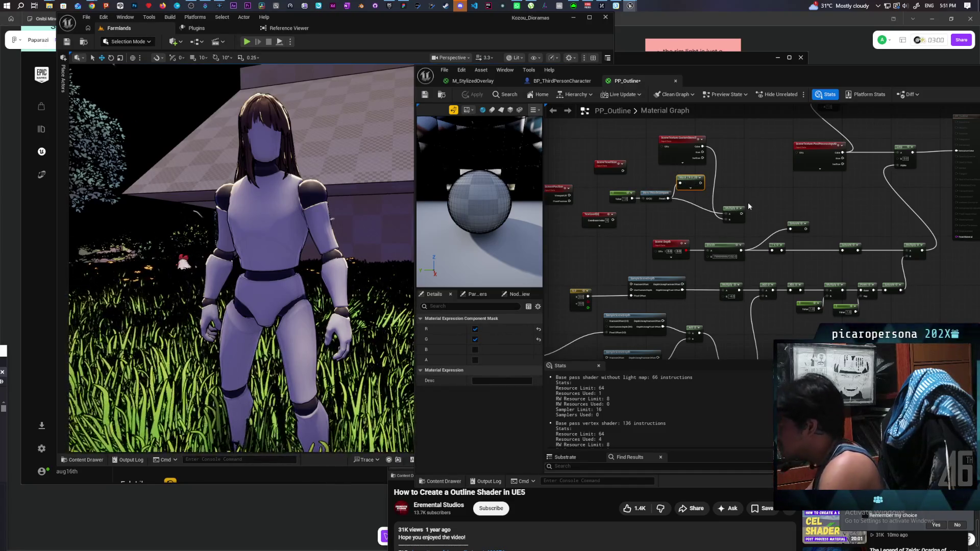
ctrl+click(733, 215)
key(Delete)
mouse_move(645, 203)
mouse_down()
mouse_move(607, 190)
mouse_move(871, 221)
mouse_move(794, 236)
mouse_up()
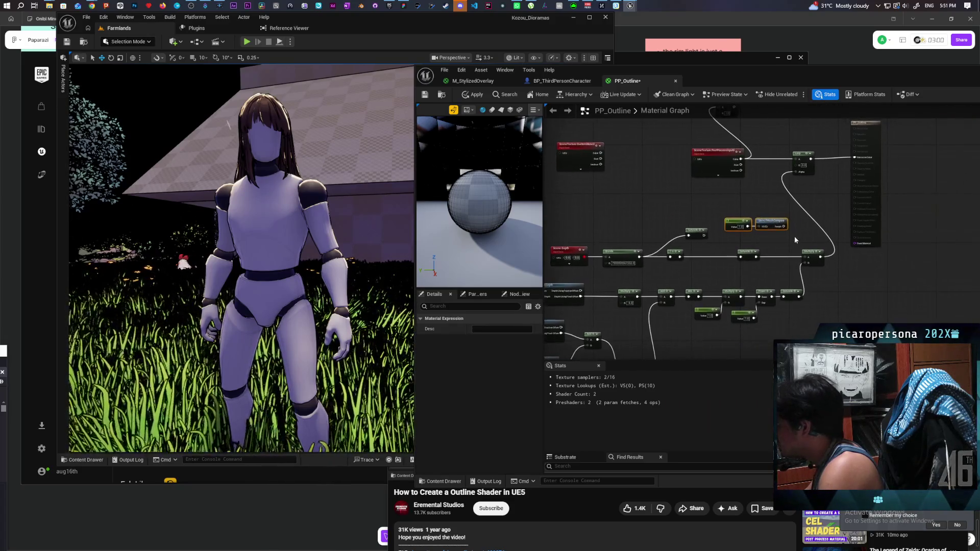
scroll(803, 231, up, 2)
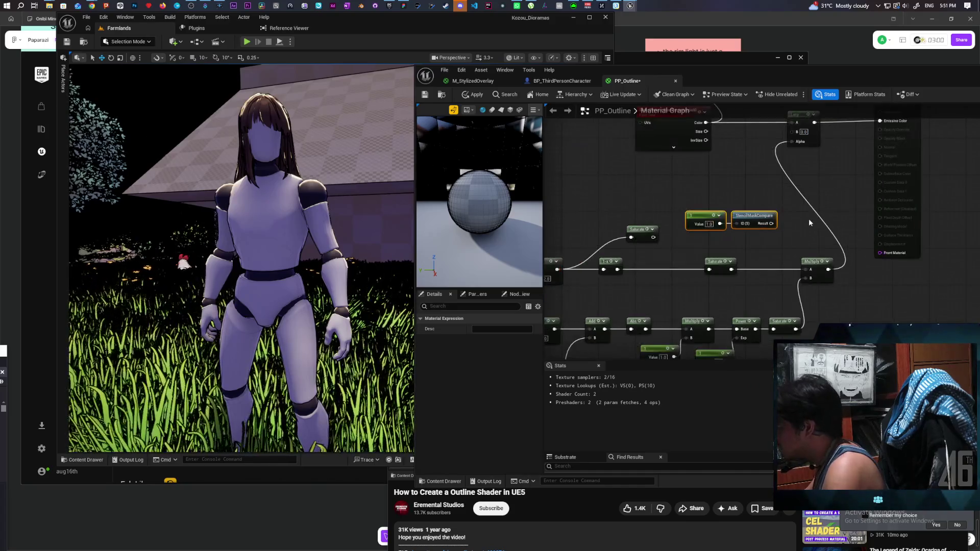
Add a Multiply after StencilMaskCompare, wire it into Lerp Alpha, and apply the material
click(808, 219)
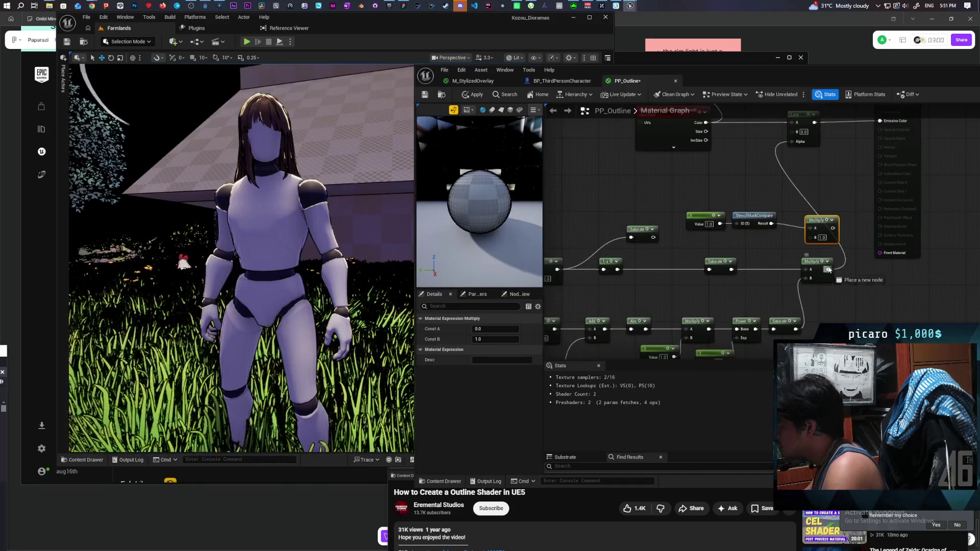
mouse_move(828, 269)
mouse_down()
mouse_move(812, 237)
mouse_move(799, 143)
mouse_up()
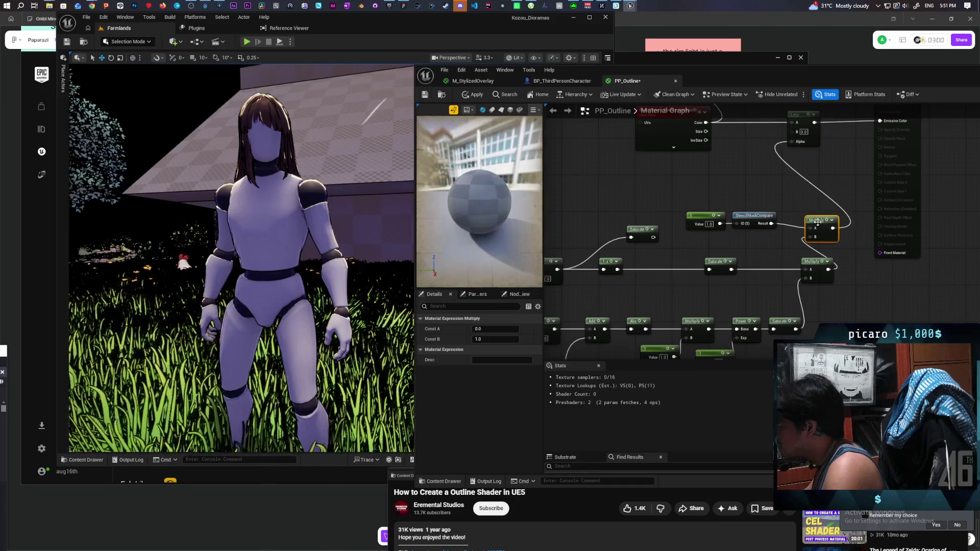
drag(831, 240, 849, 236)
click(473, 94)
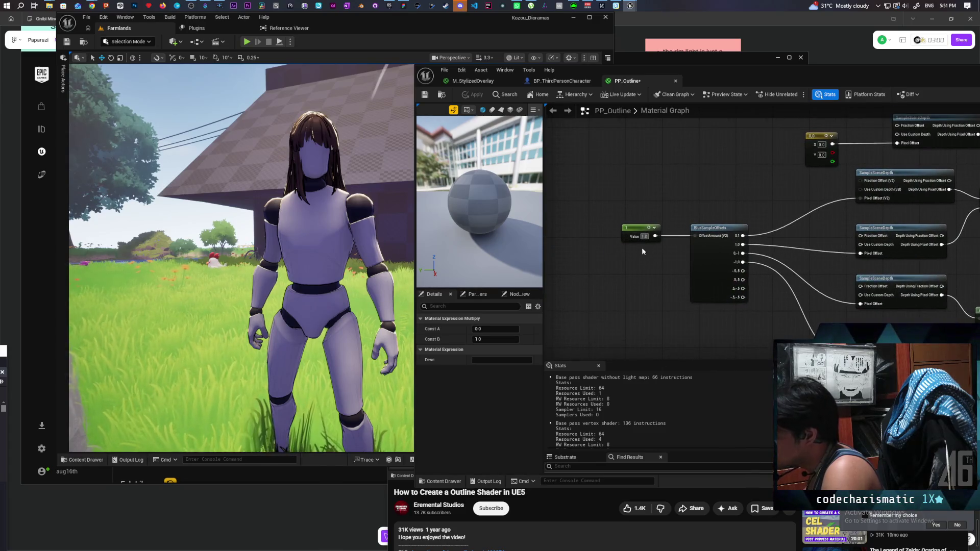
Try outline offset Constant values of 2 and 1.5, applying PP_Outline after each
text(2)
click(647, 255)
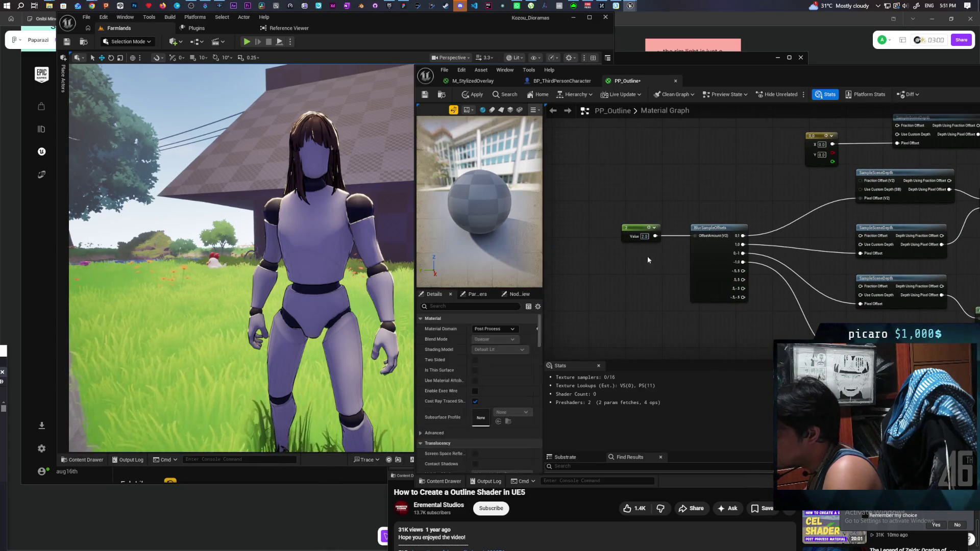
click(469, 98)
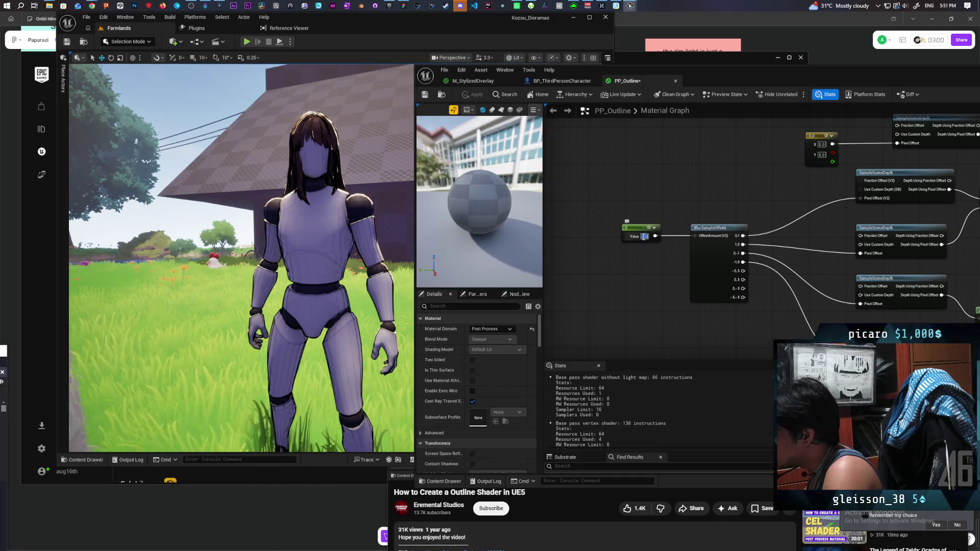
text(1.5)
key(Return)
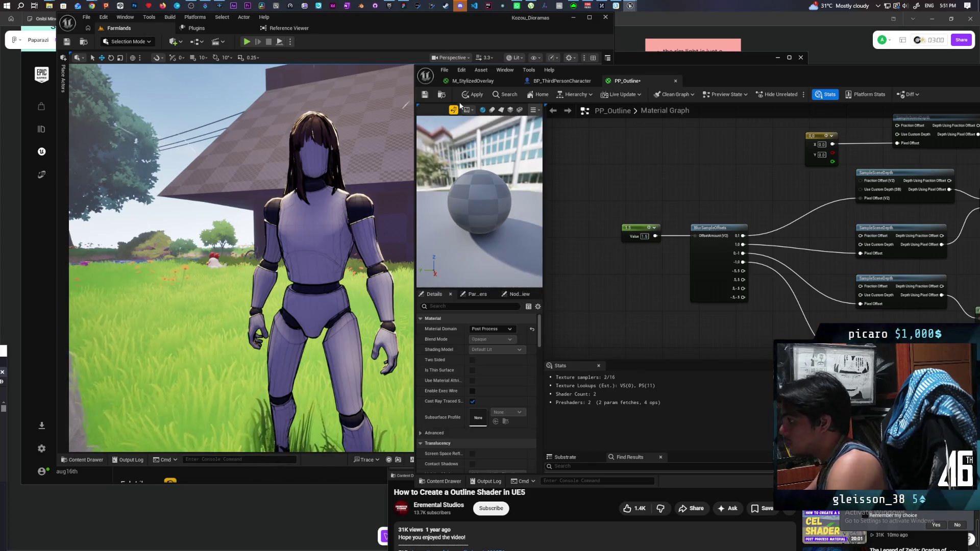
click(474, 97)
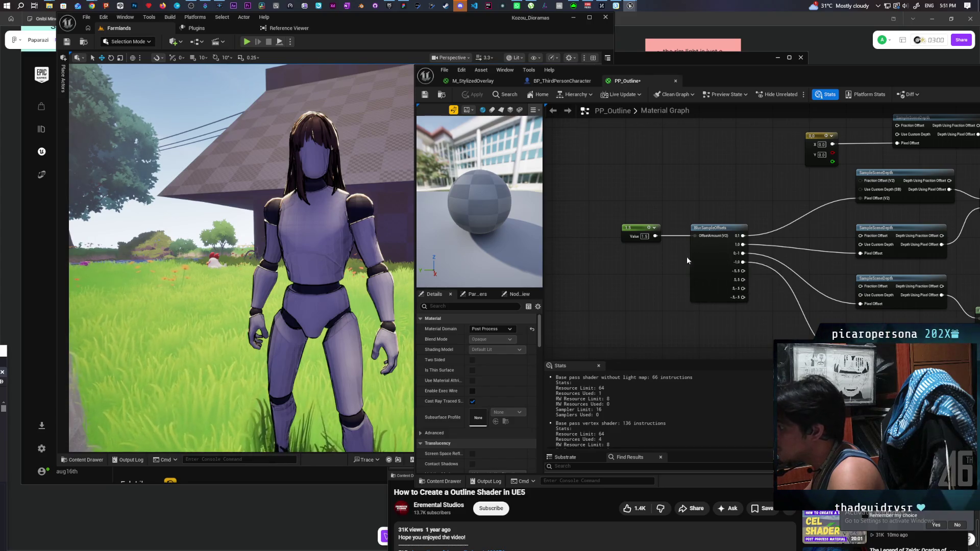
Set the offset Constant back to 1 and save PP_Outline
text(1)
key(Return)
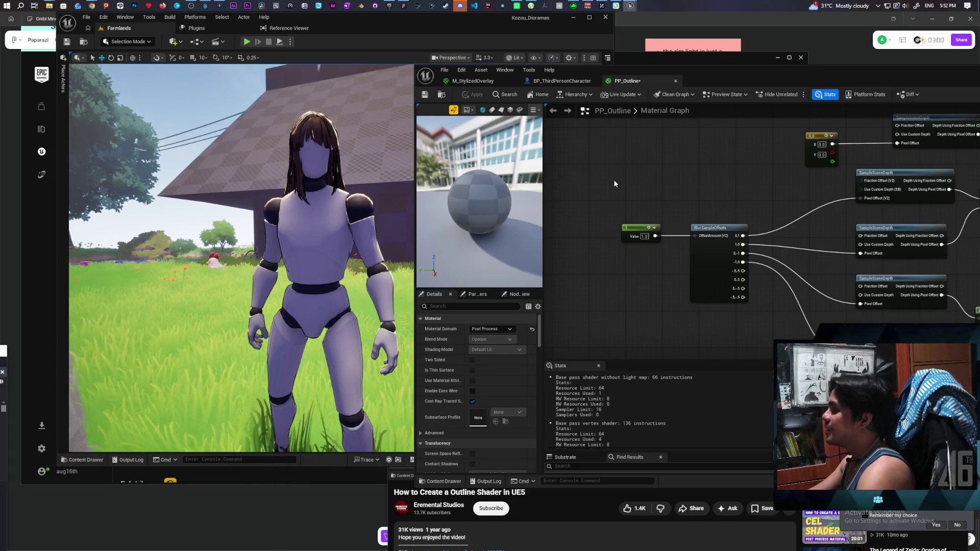
key(ctrl+s)
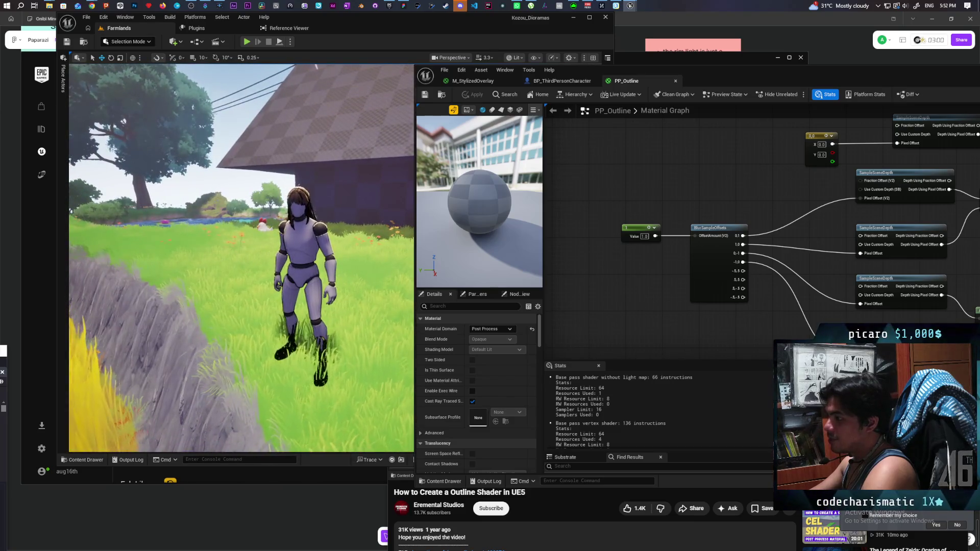
scroll(698, 160, down, 10)
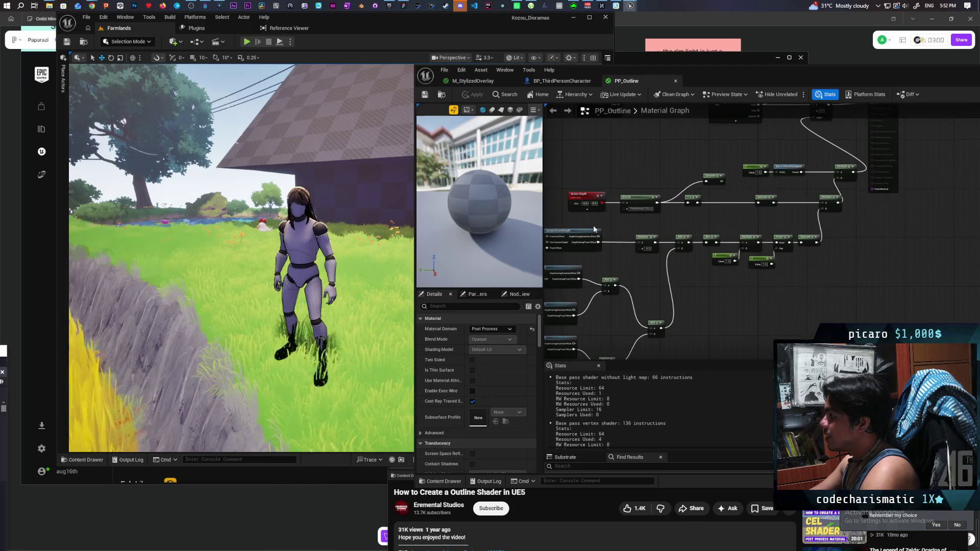
Paste a copy of the SceneTexture node and set its Scene Texture Id to SceneDepth
mouse_move(593, 229)
mouse_down()
mouse_move(718, 236)
mouse_move(742, 300)
mouse_move(735, 258)
mouse_move(765, 212)
mouse_up()
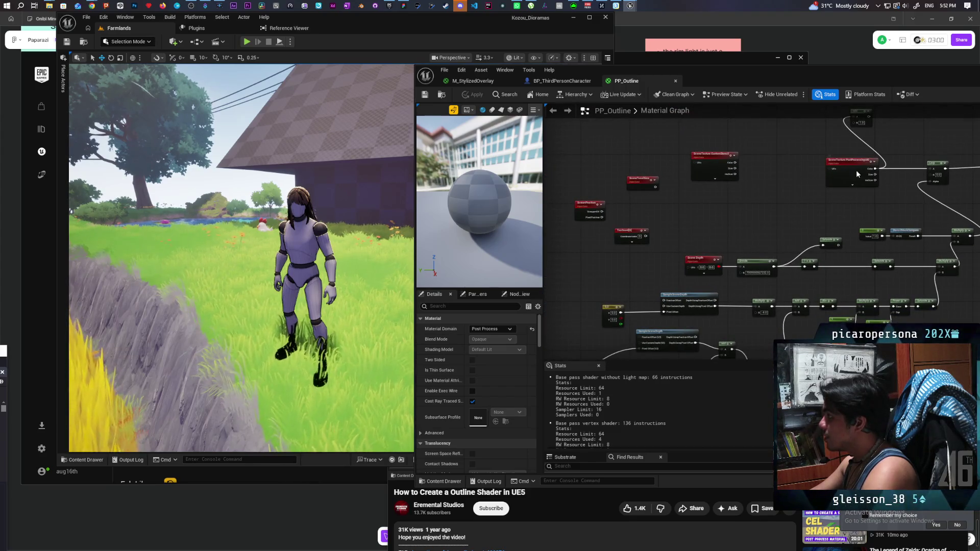
key(ctrl+v)
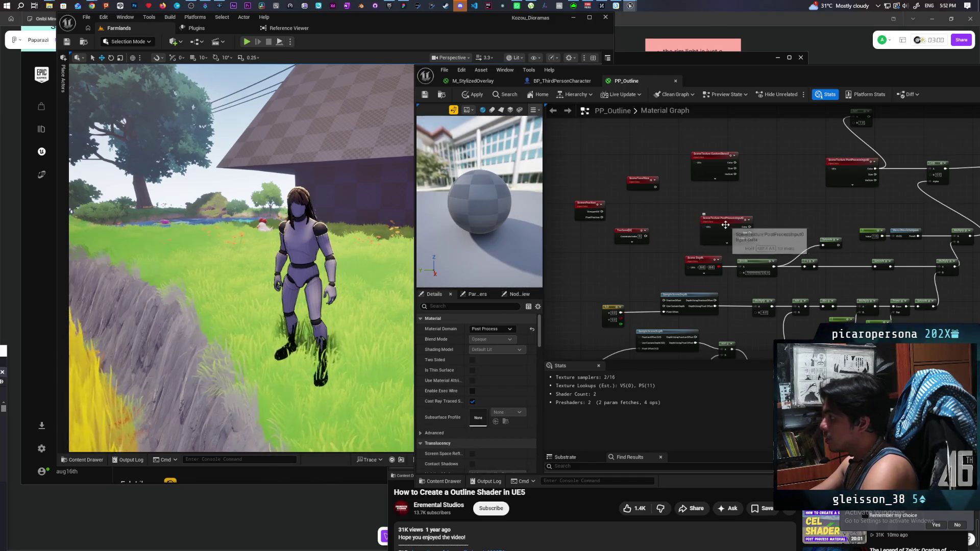
click(725, 225)
click(494, 328)
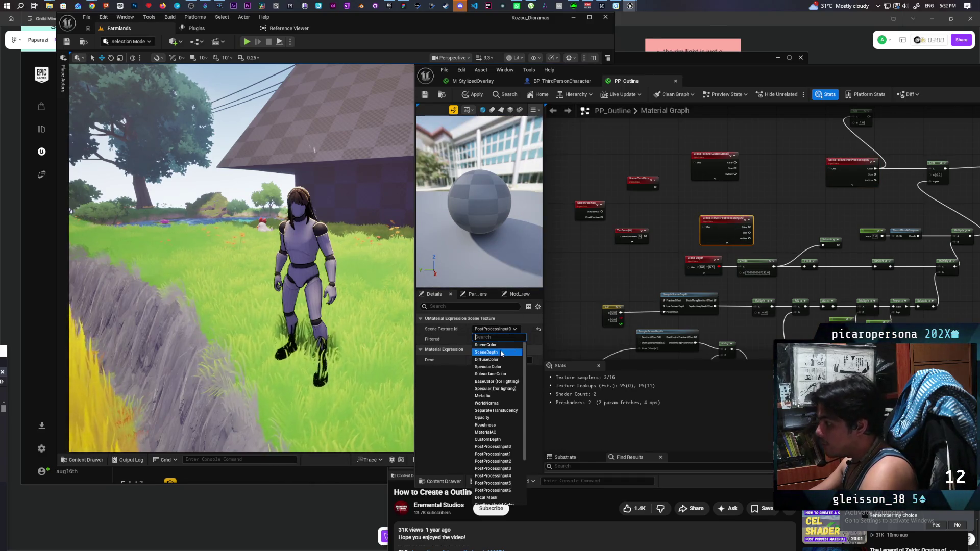
click(501, 352)
scroll(779, 252, up, 2)
Wire the SceneDepth copy into Divide A, apply, then reconnect the original Scene Depth
drag(720, 223, 726, 284)
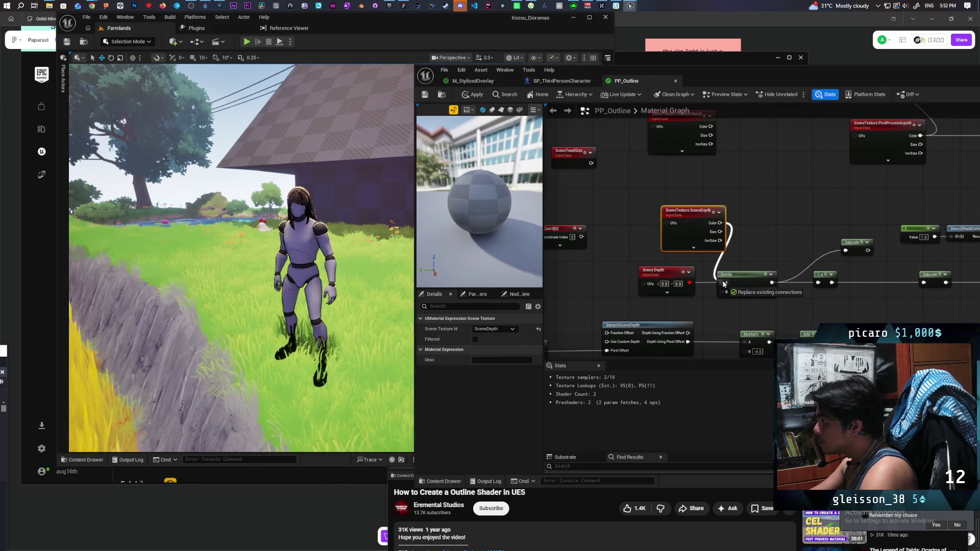
click(473, 96)
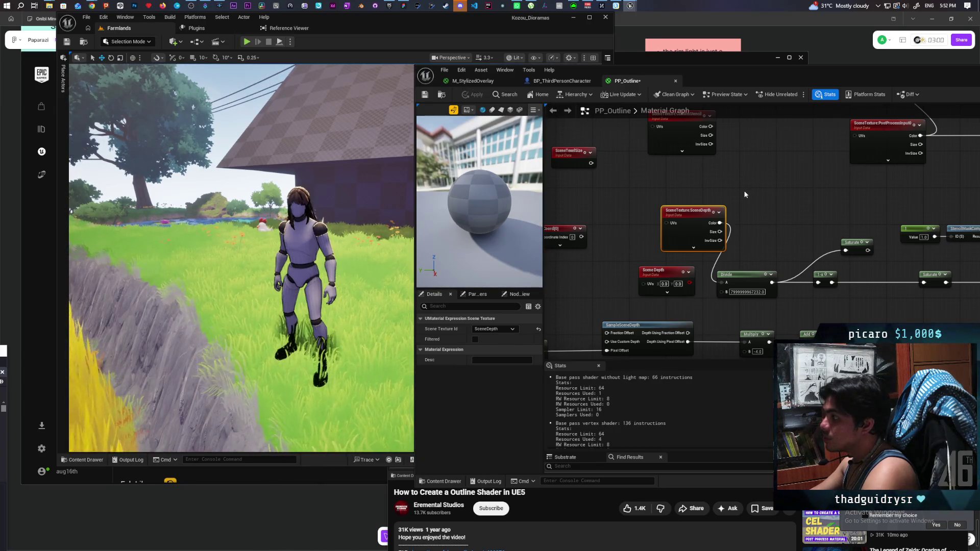
drag(776, 232, 707, 229)
drag(614, 276, 653, 274)
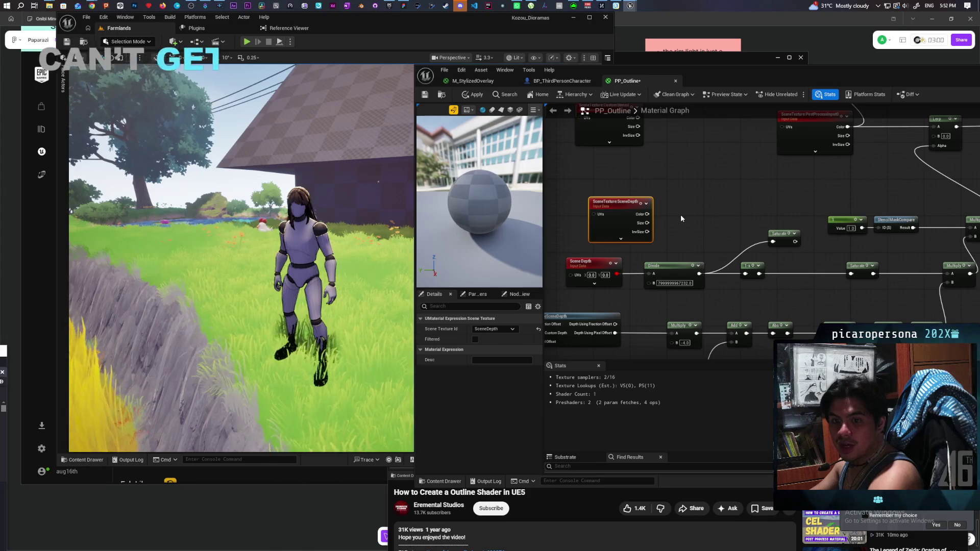
Apply and save PP_Outline, then switch to the GreyboxLevel editor window
click(473, 95)
key(ctrl+s)
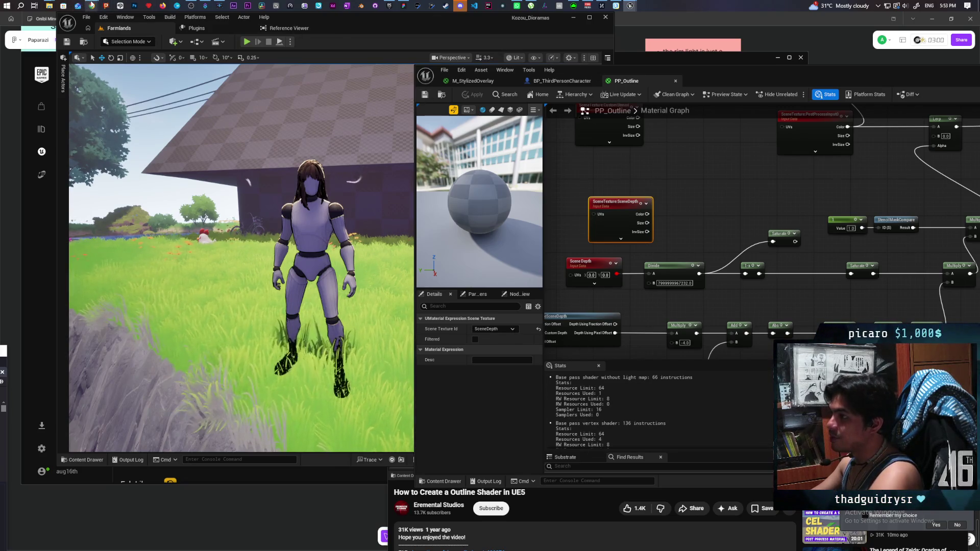
mouse_move(91, 5)
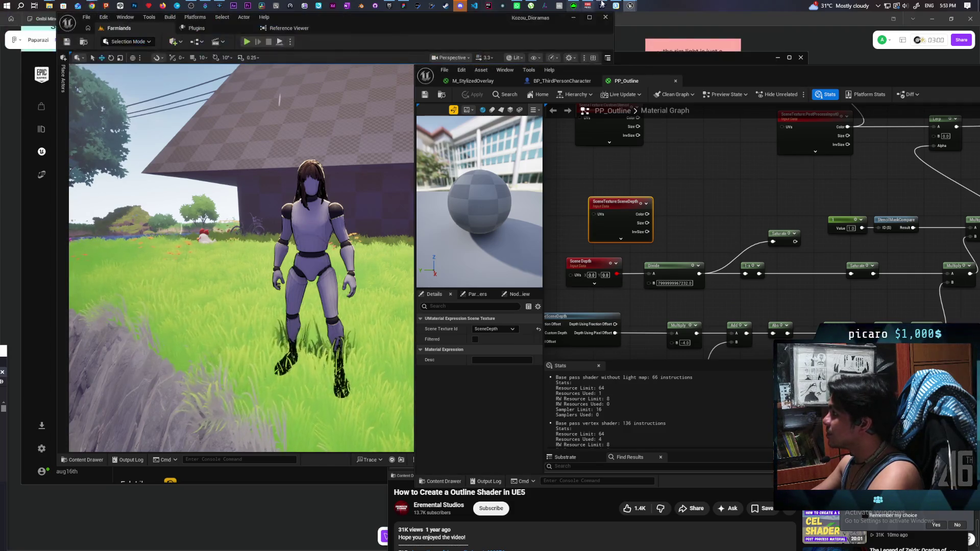
mouse_move(630, 6)
click(682, 51)
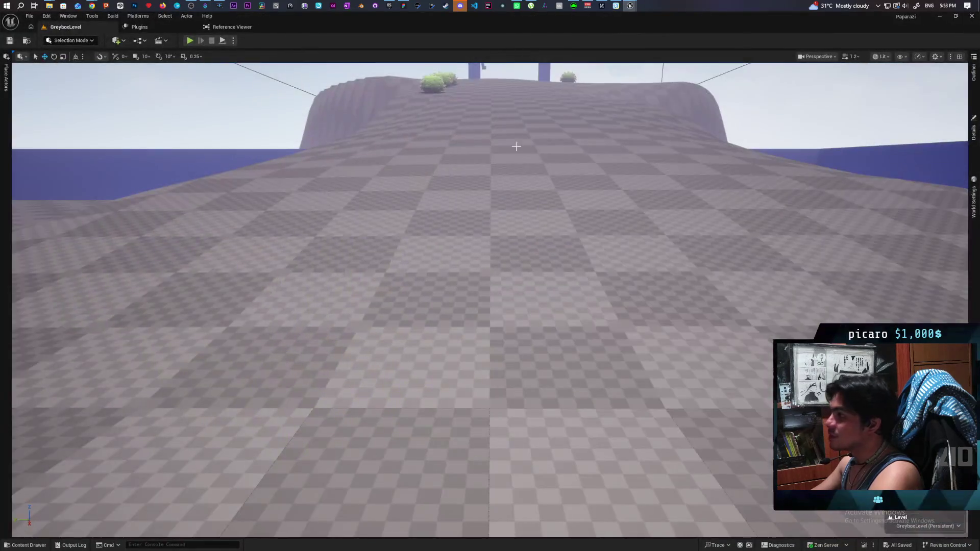
Start Play-in-Editor and run the purple character past the bushes toward the pillars
key(alt+p)
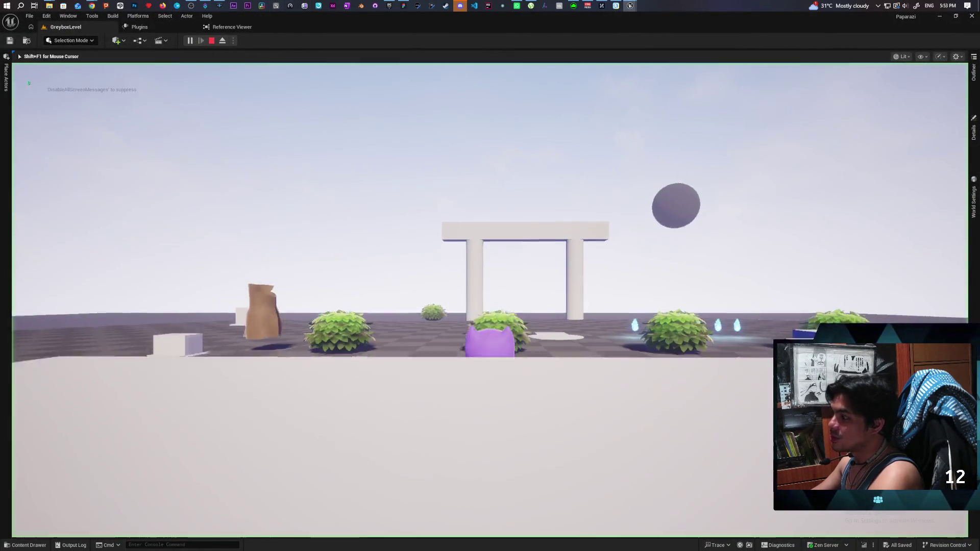
key(w)
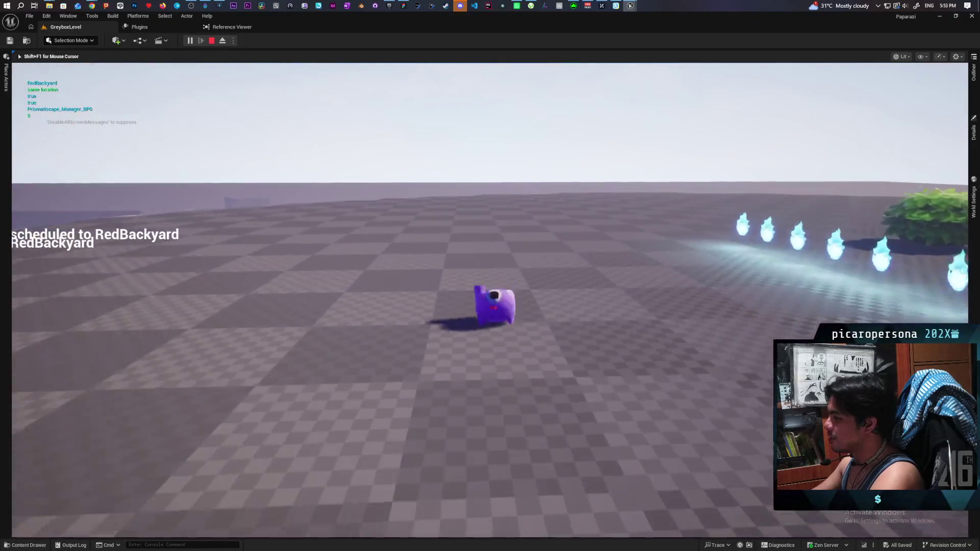
key(d)
key(a)
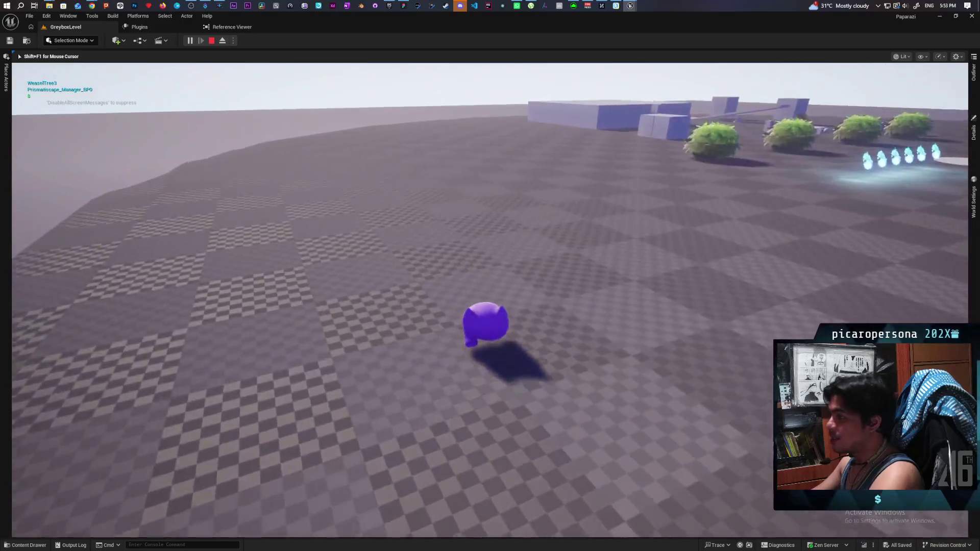
key(d)
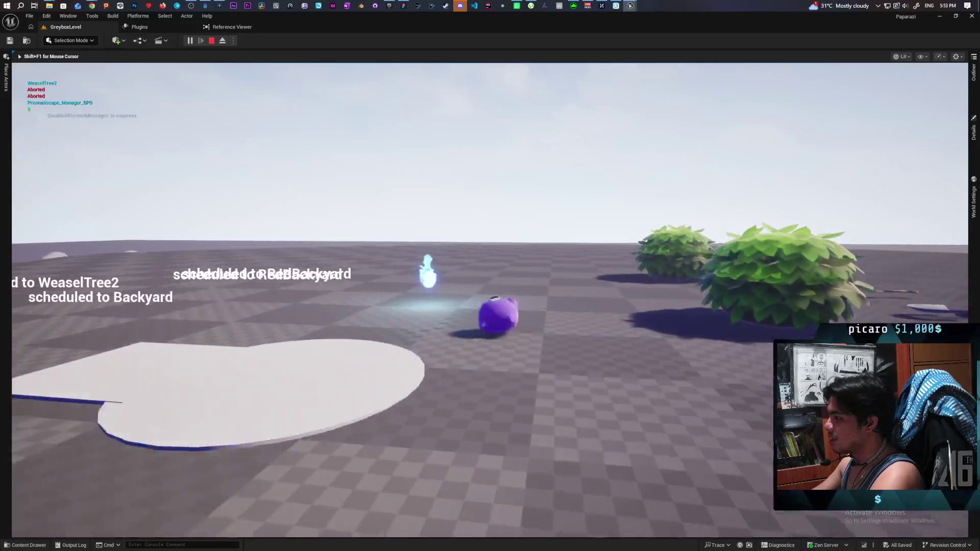
key(a)
Fire and swing on red grapple cables at the pillars and the white anchor point
key(w)
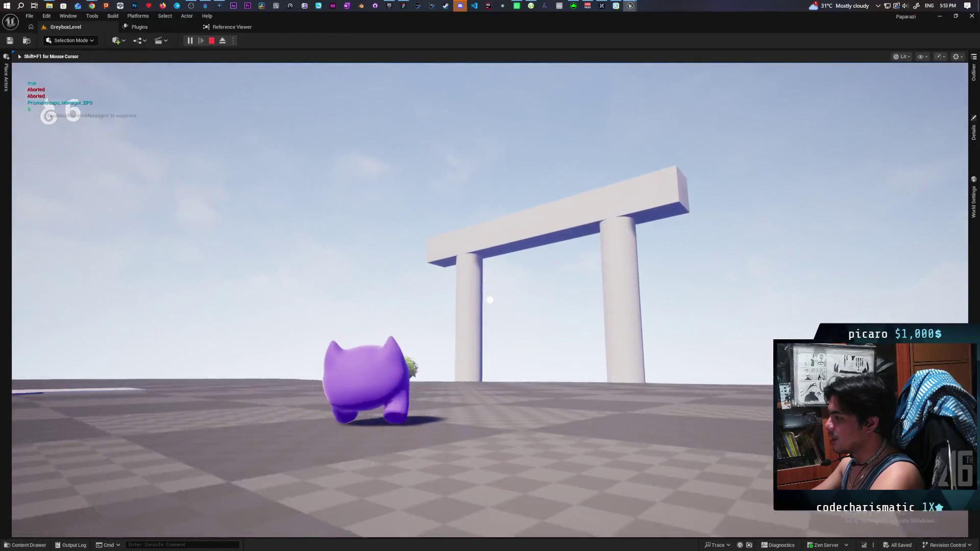
key(e)
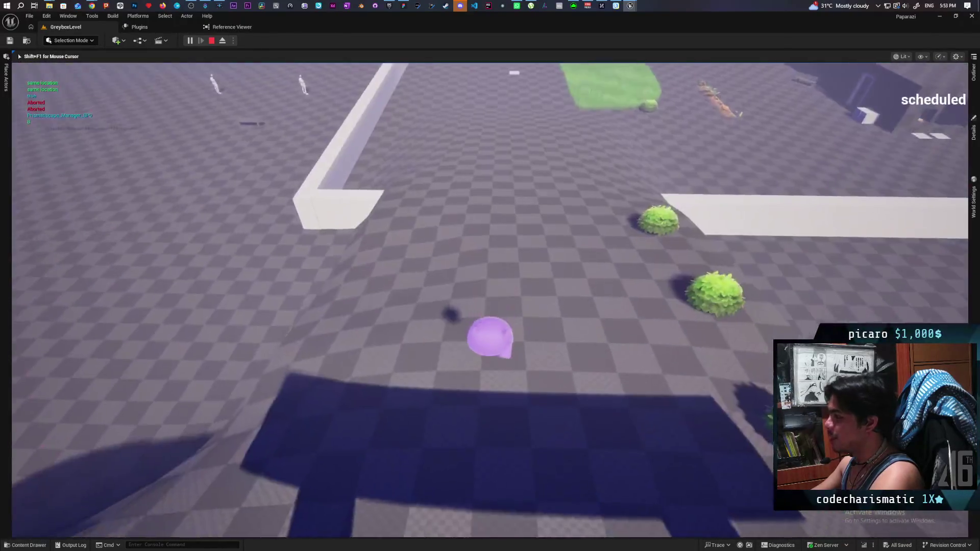
key(e)
key(e)
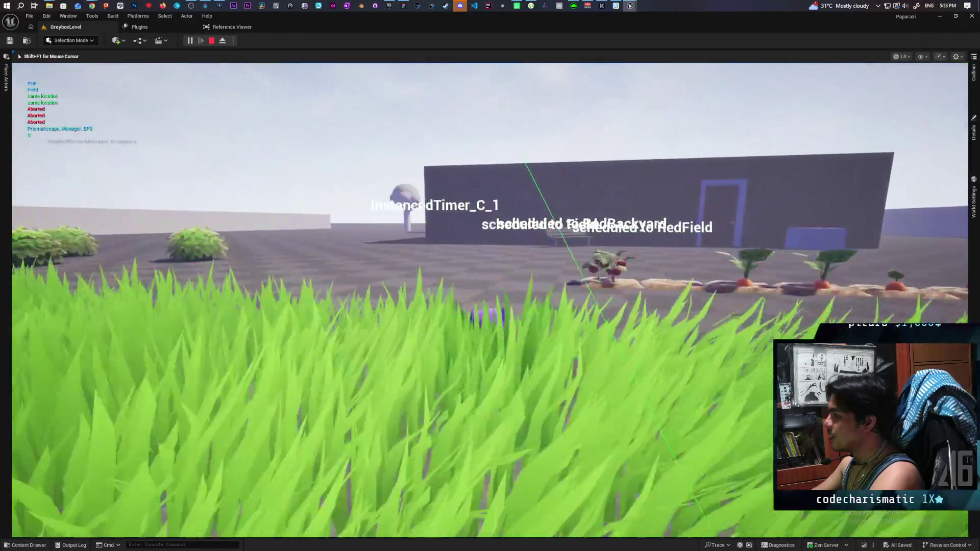
key(e)
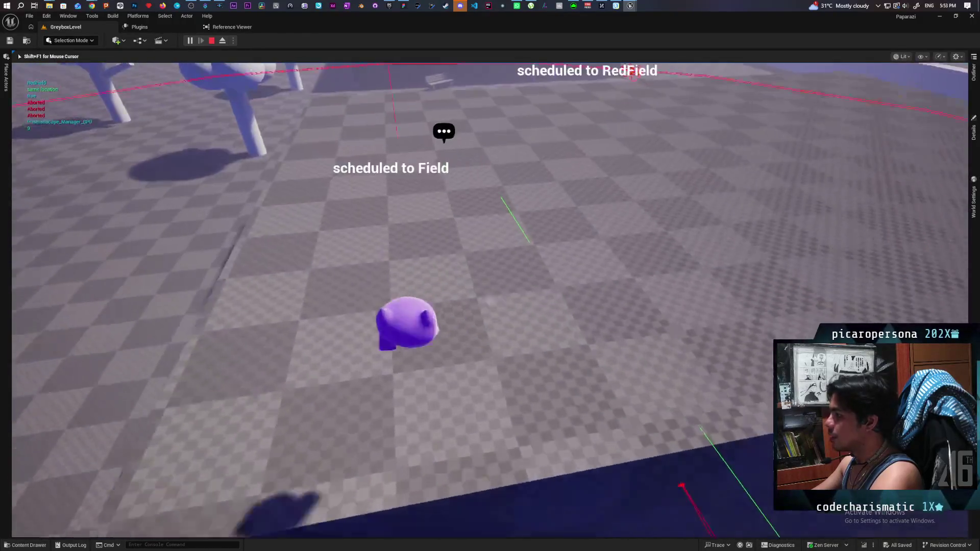
key(e)
key(e)
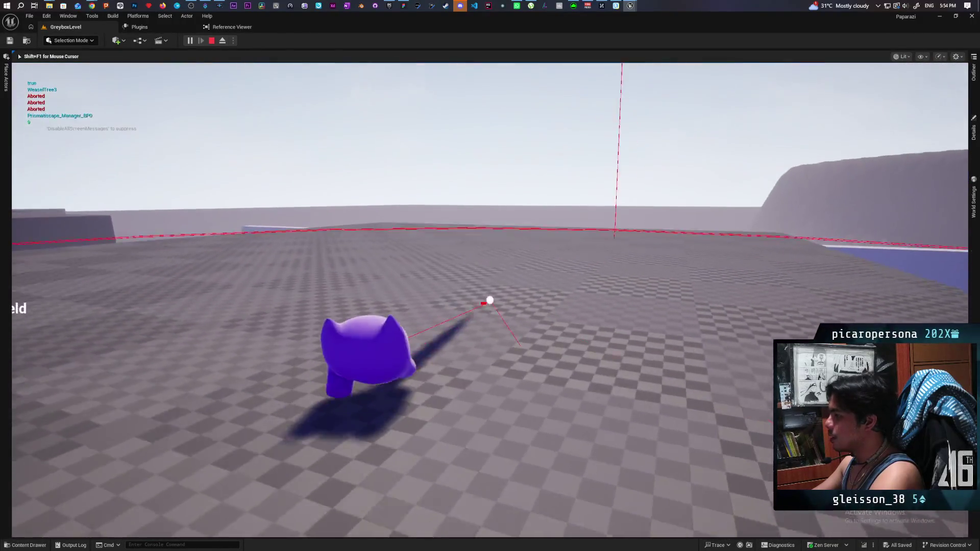
key(e)
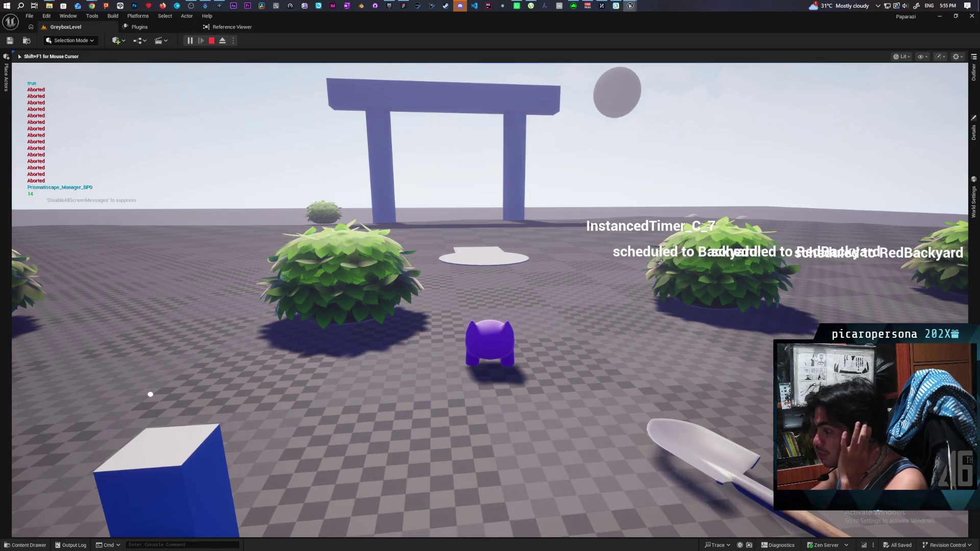
Stop the GreyboxLevel play session and restore the editor to a smaller window
key(Escape)
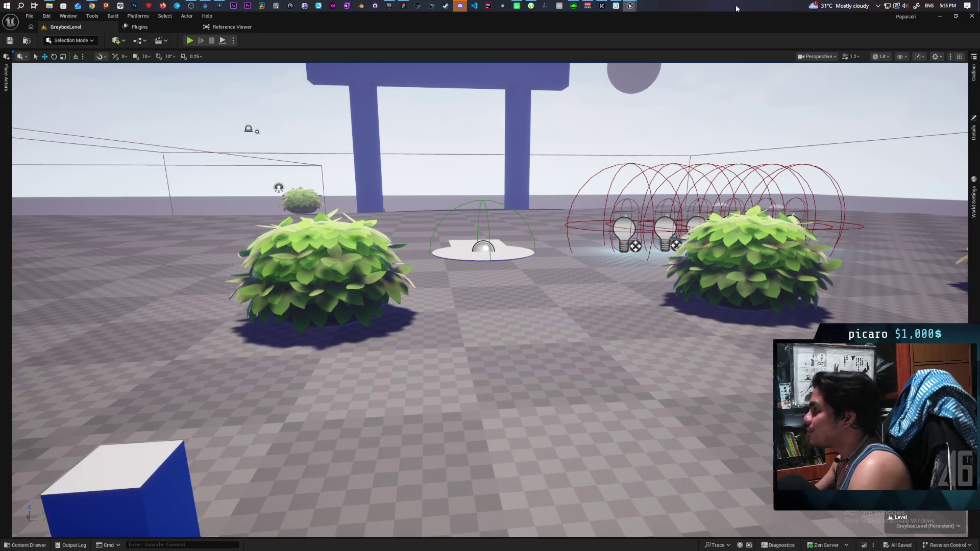
drag(699, 21, 719, 28)
Set play sessions to 3 players and choose a network mode in the Play options
drag(692, 28, 699, 35)
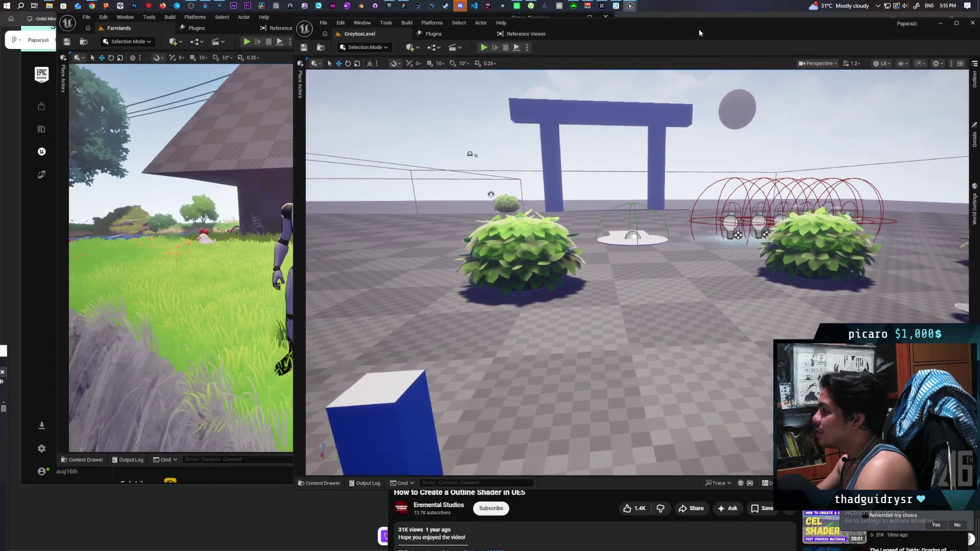
click(528, 50)
click(597, 195)
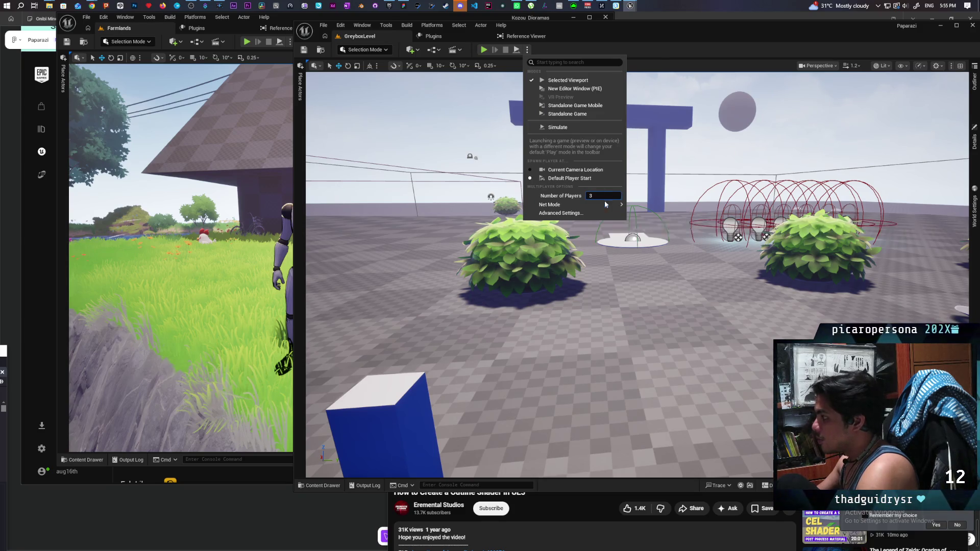
mouse_move(613, 204)
click(658, 215)
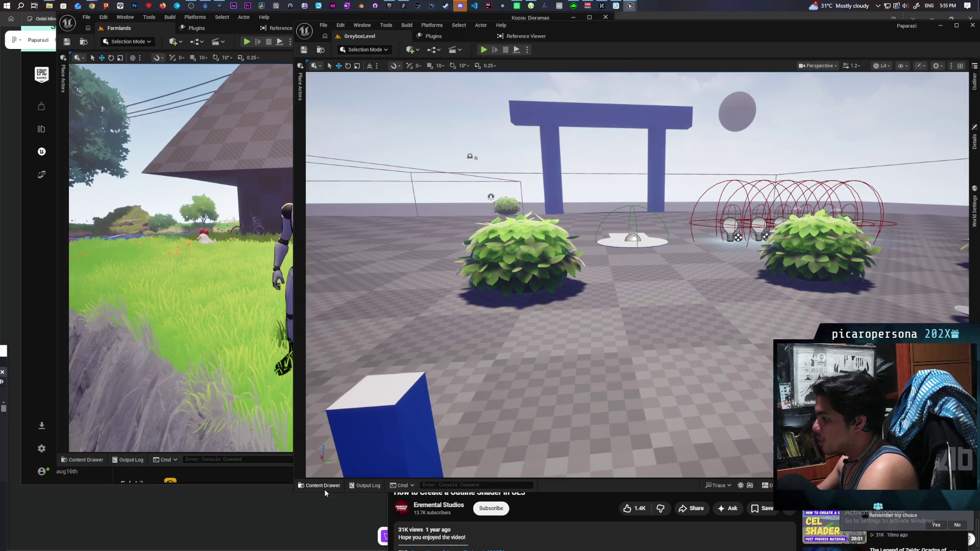
Browse the Content Drawer to Content > ThirdPerson > Blueprints and open BP_Oni
click(324, 485)
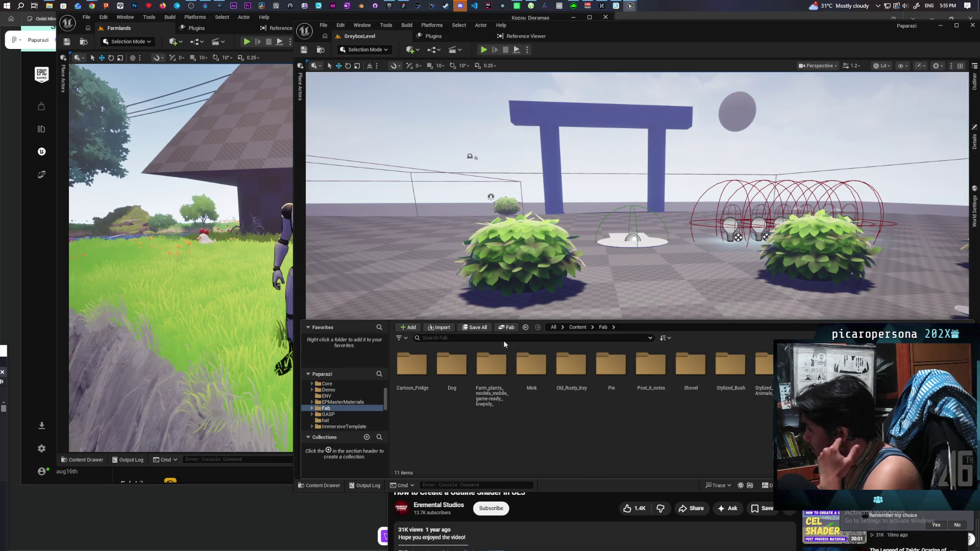
click(578, 327)
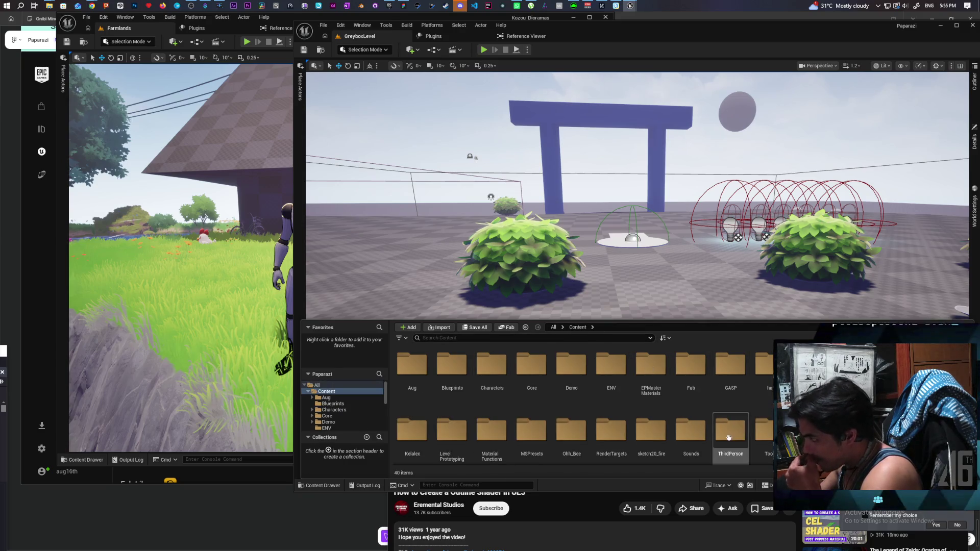
double_click(715, 436)
double_click(412, 365)
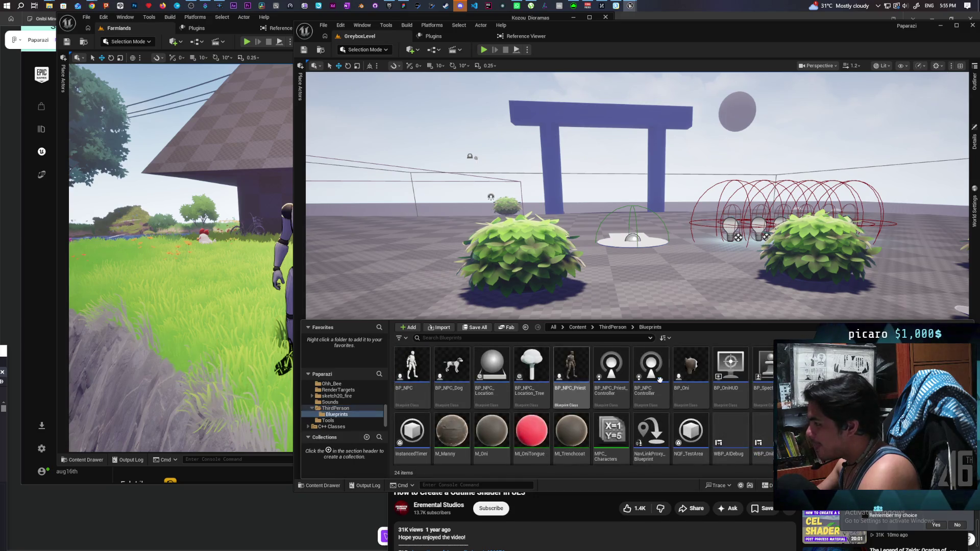
double_click(692, 367)
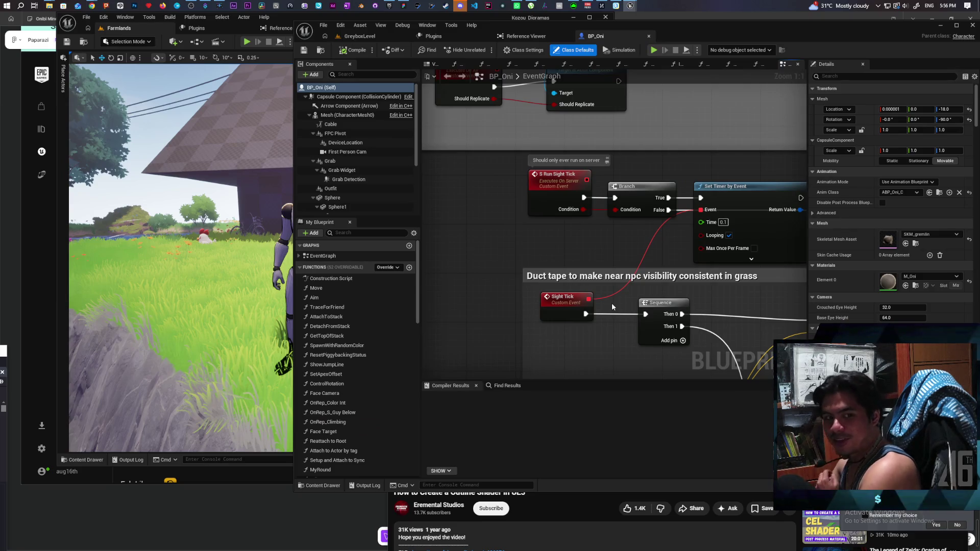
Pan BP_Oni's Event Graph past Testing Roll to the Grappling group and select Left Mouse Button
scroll(474, 217, down, 9)
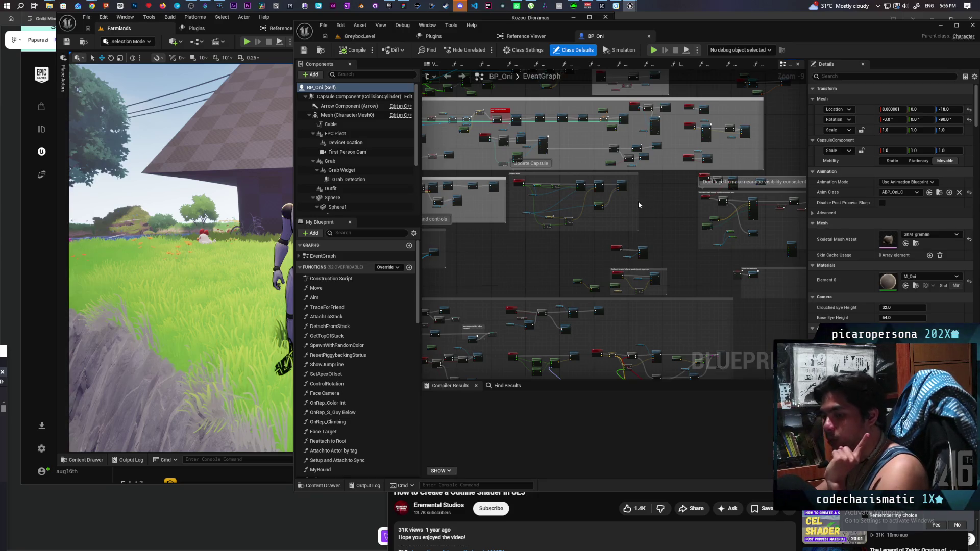
scroll(570, 246, down, 3)
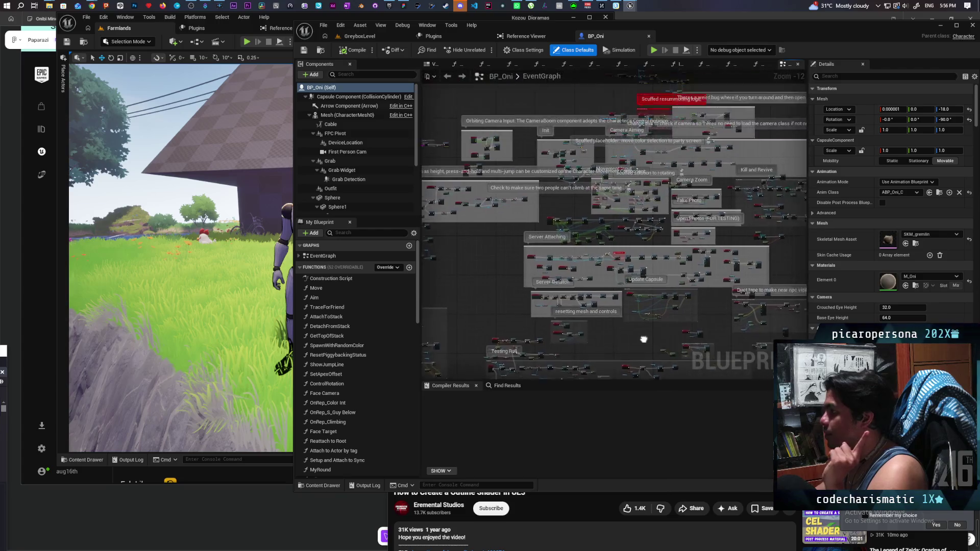
drag(643, 340, 622, 200)
scroll(600, 209, up, 9)
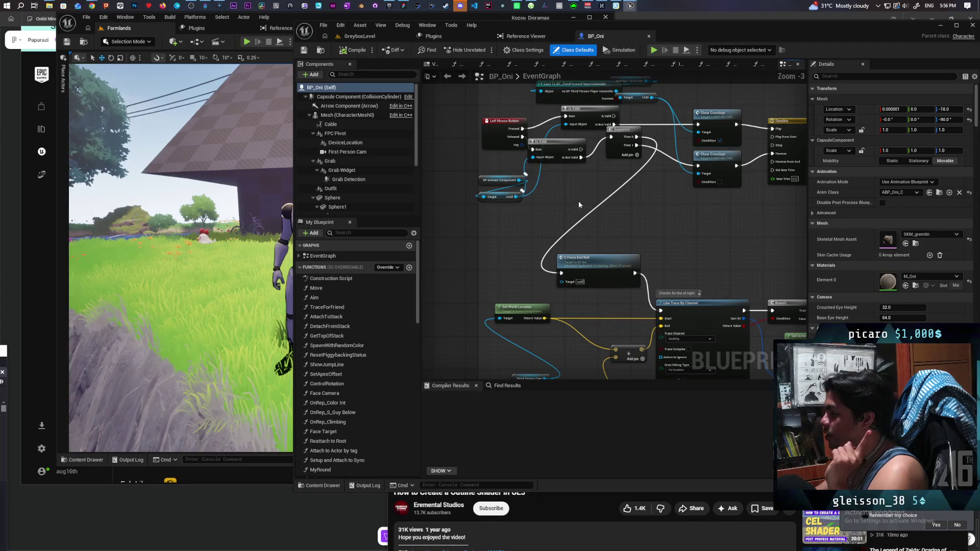
drag(580, 188, 590, 279)
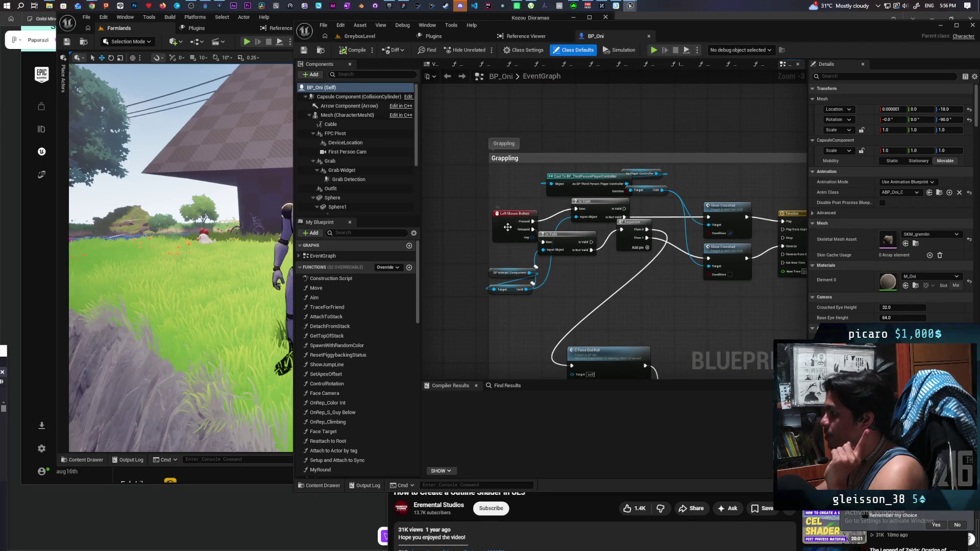
drag(507, 227, 473, 217)
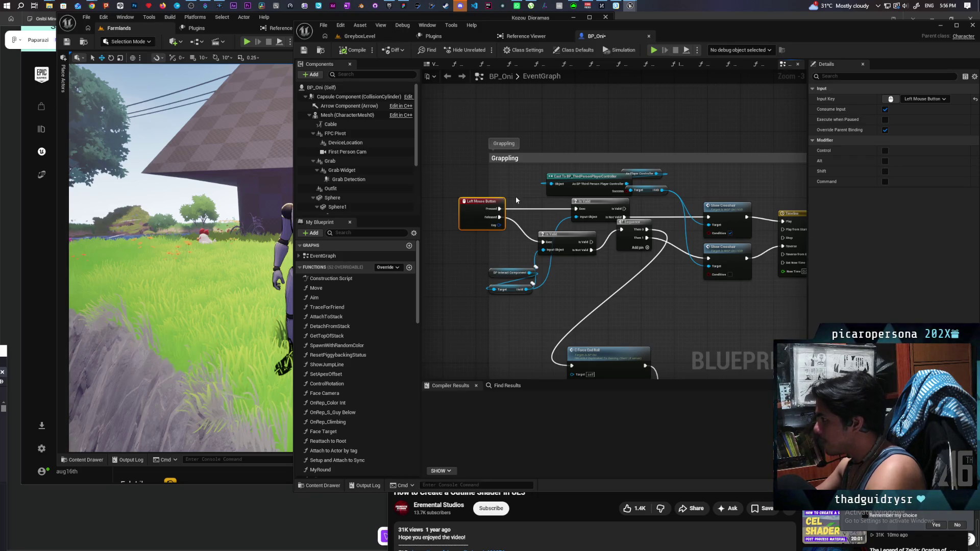
Pull a wire from the Pressed pin, dismiss the node menu, and return to GreyboxLevel
drag(513, 237, 517, 220)
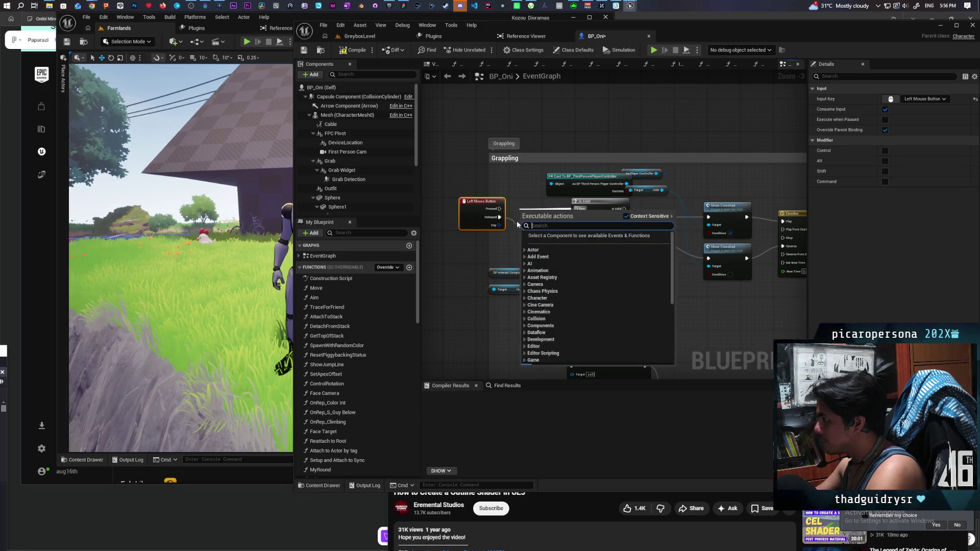
click(514, 227)
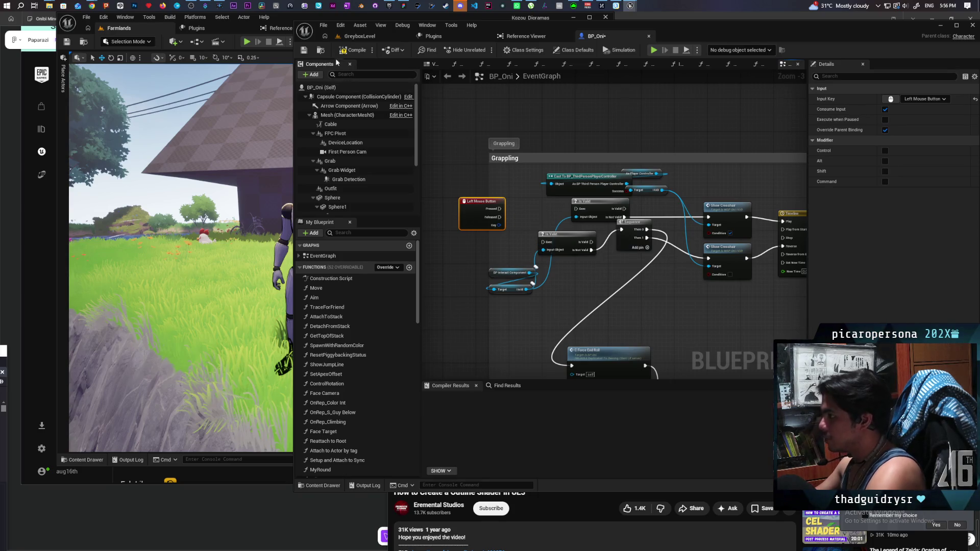
click(381, 38)
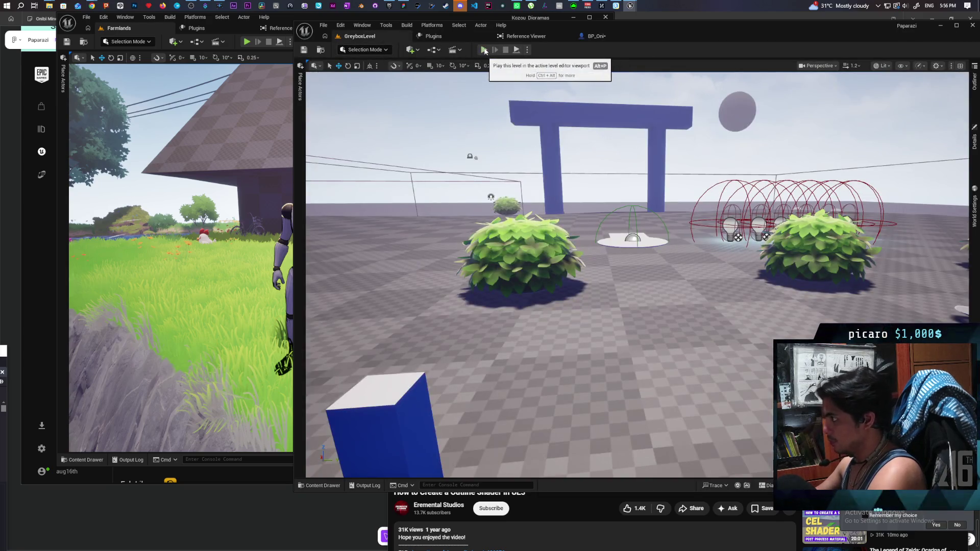
Run a three-player networked grapple test of GreyboxLevel, stop it, and reopen BP_Oni
click(486, 51)
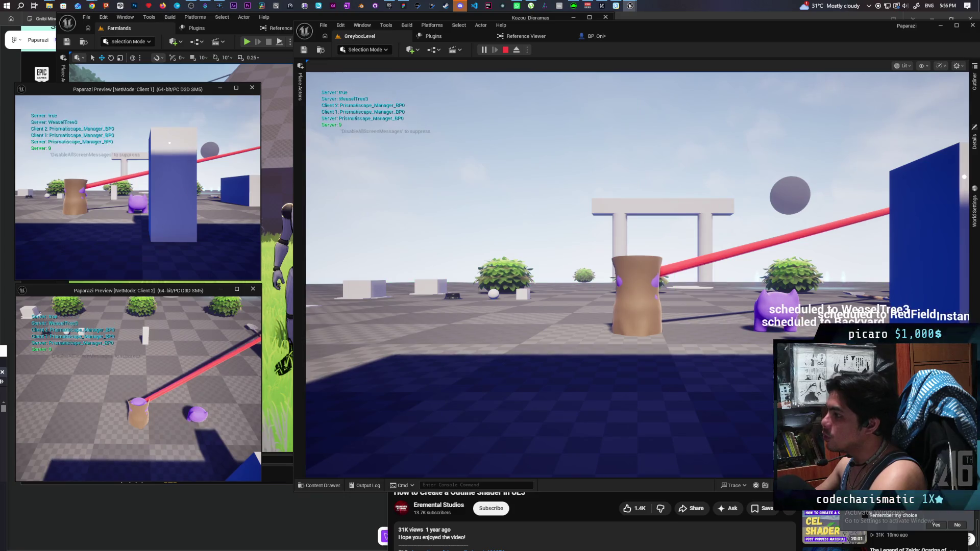
key(Escape)
click(602, 36)
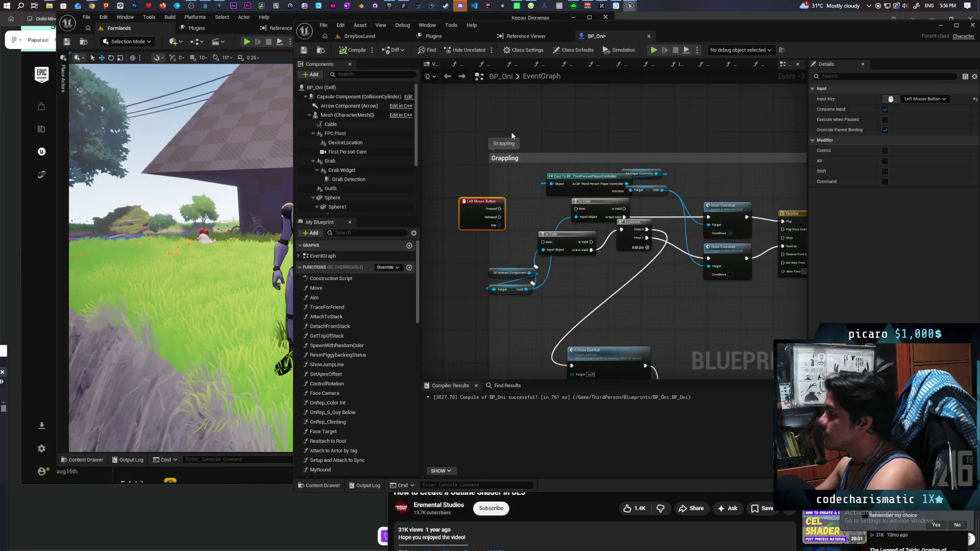
Uncheck Rendering > Visible on BP_Oni's Cable component, then launch a three-player GreyboxLevel session
click(345, 127)
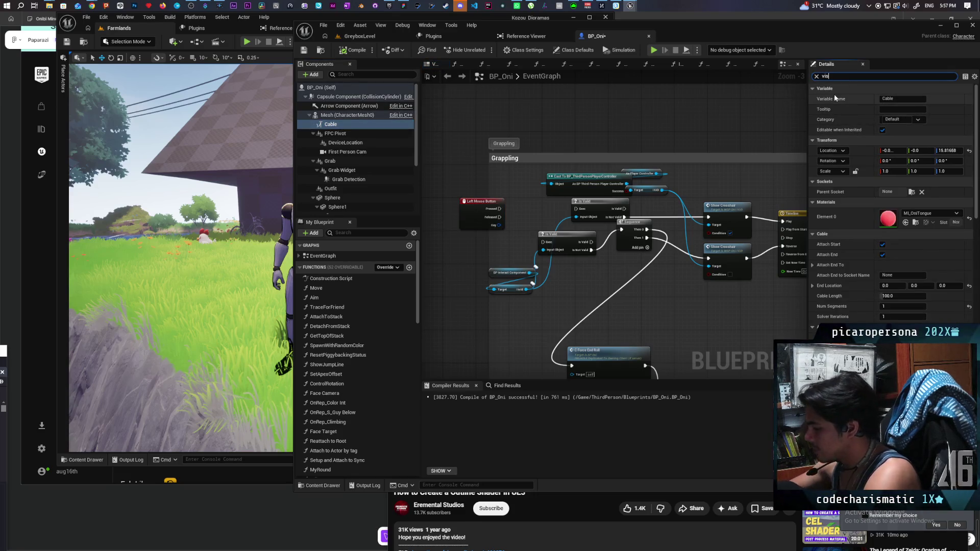
text(i)
click(884, 130)
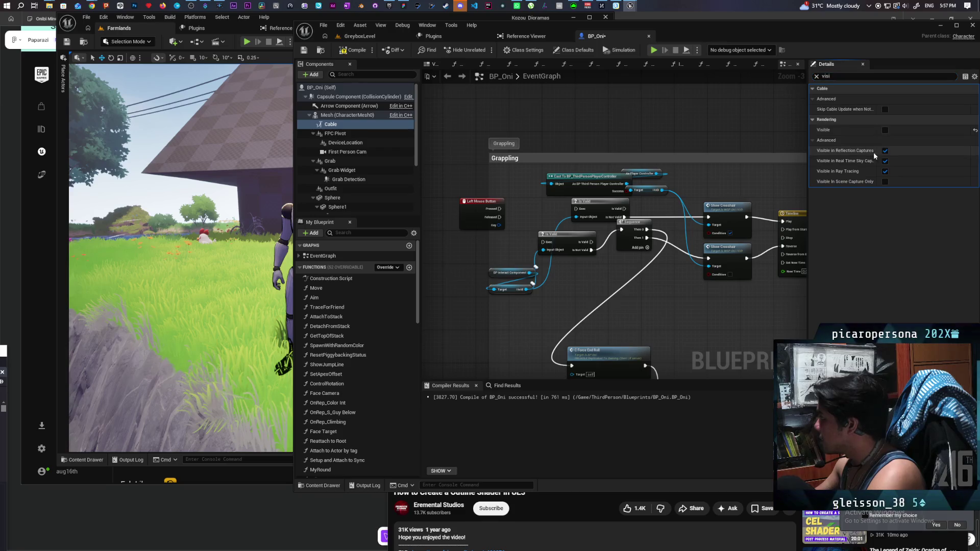
click(366, 35)
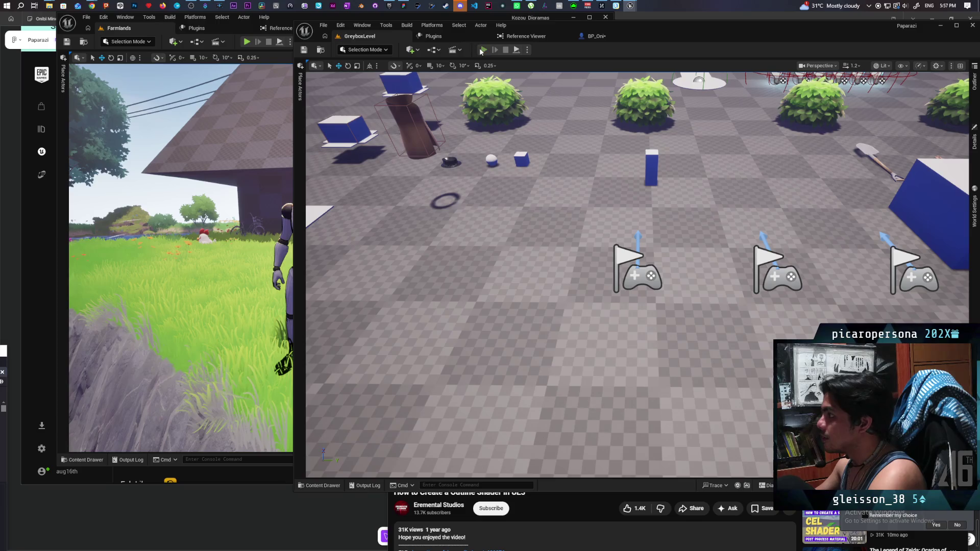
key(alt+p)
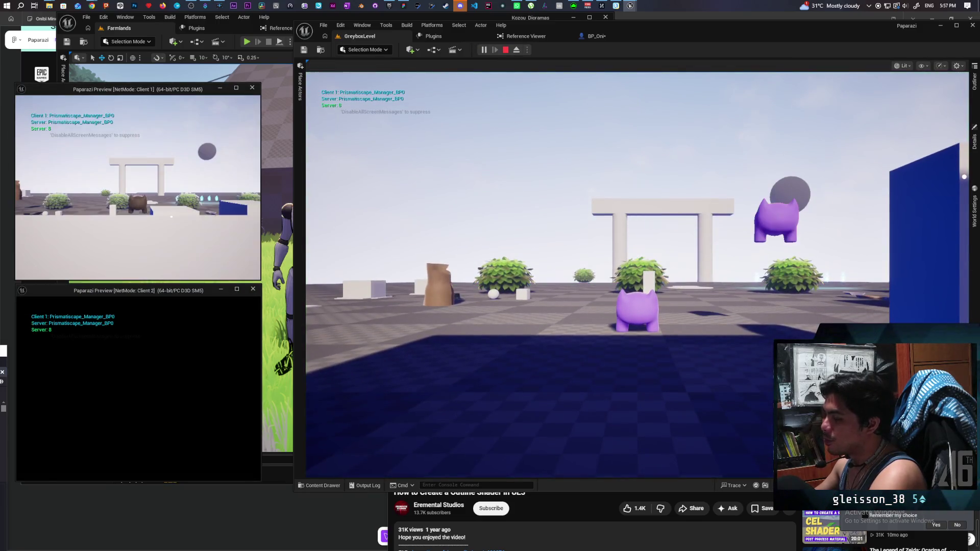
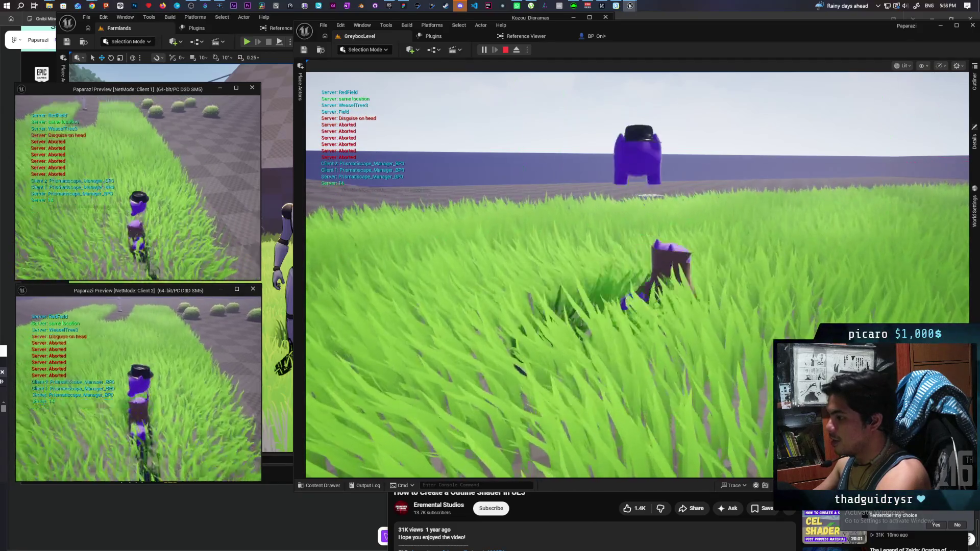
Walk through the greybox room and open, close and reopen the cabinet door
key(alt+Tab)
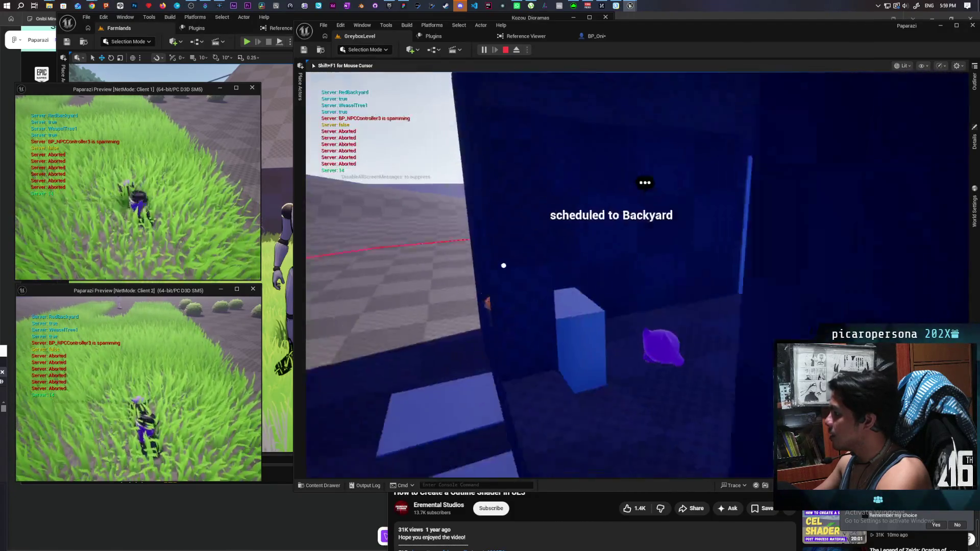
key(w)
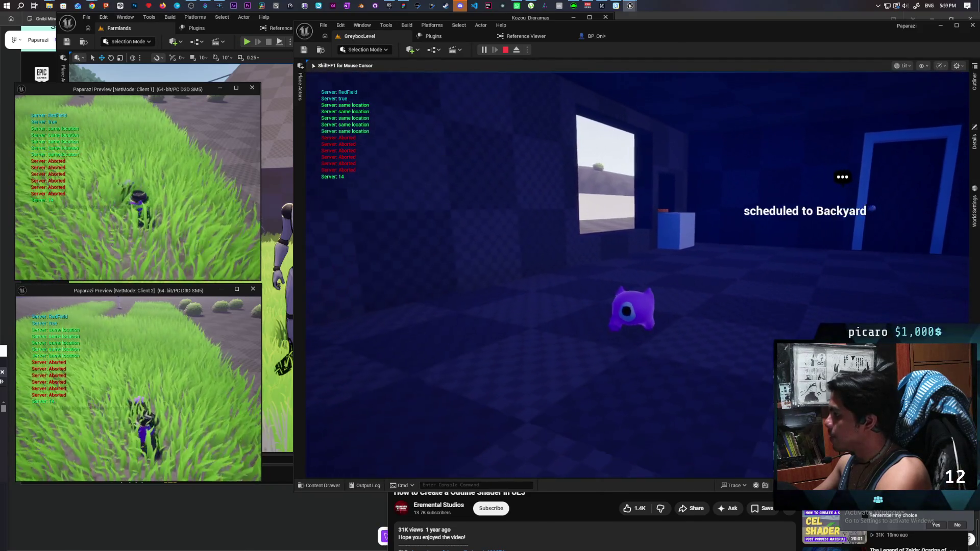
key(s)
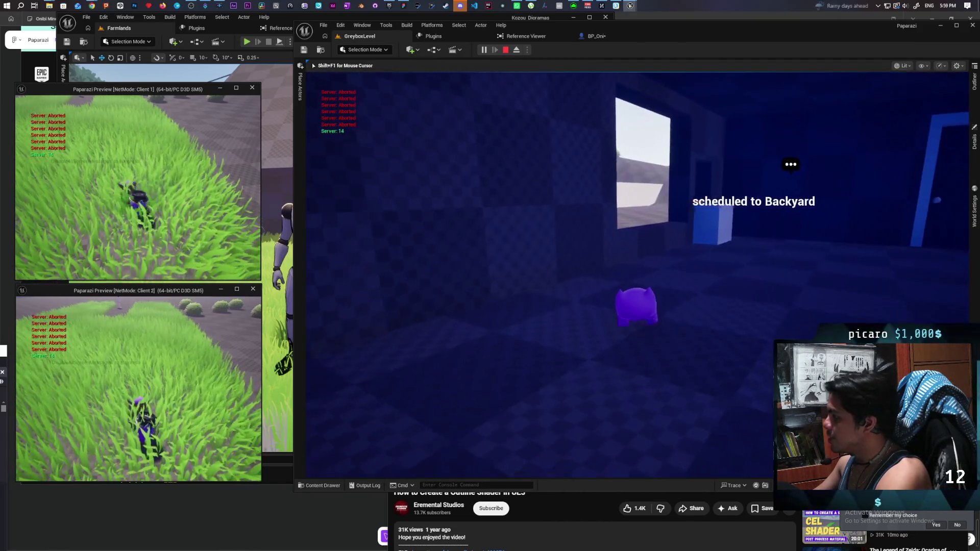
key(f)
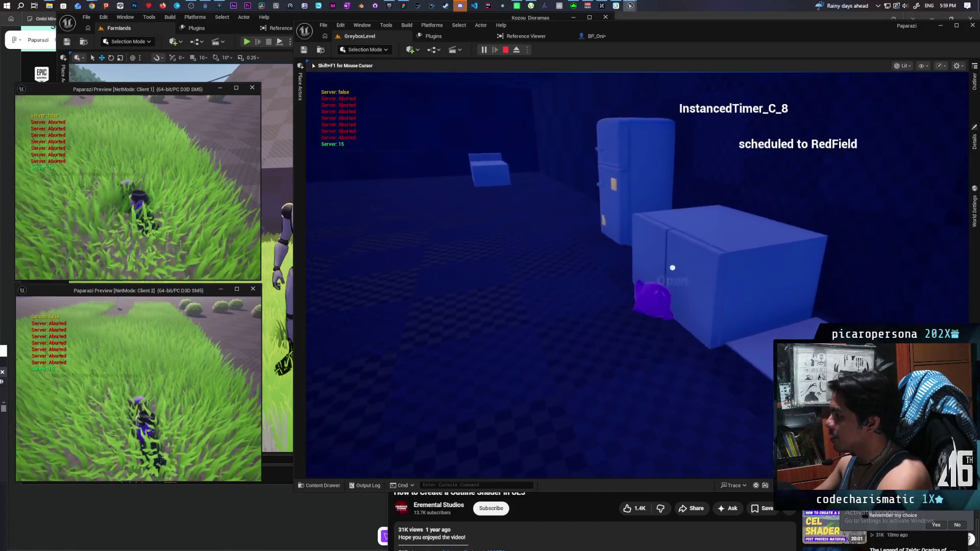
key(e)
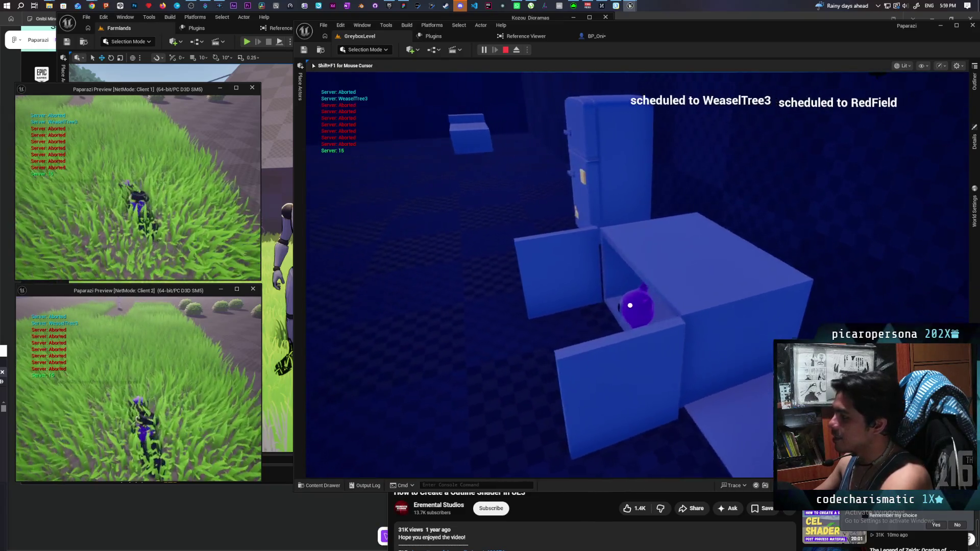
key(f)
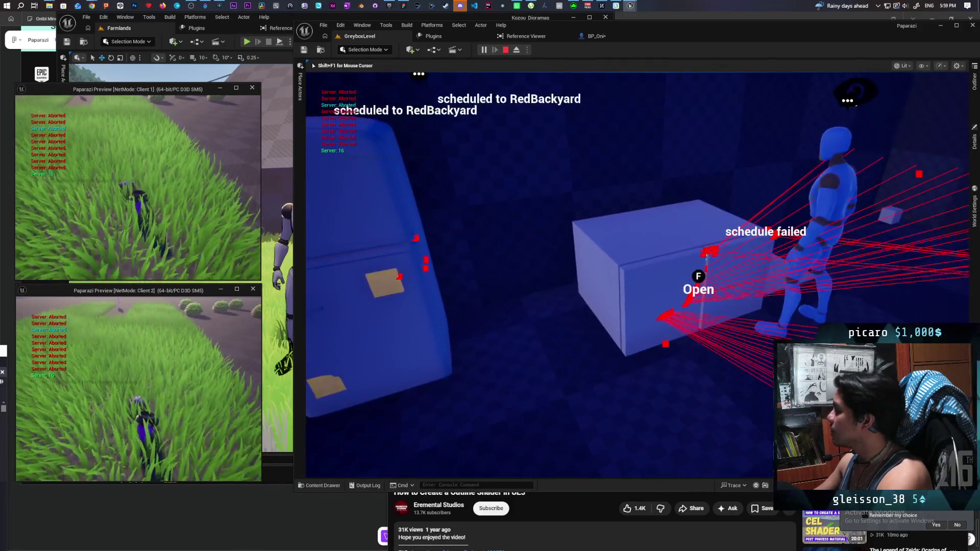
key(f)
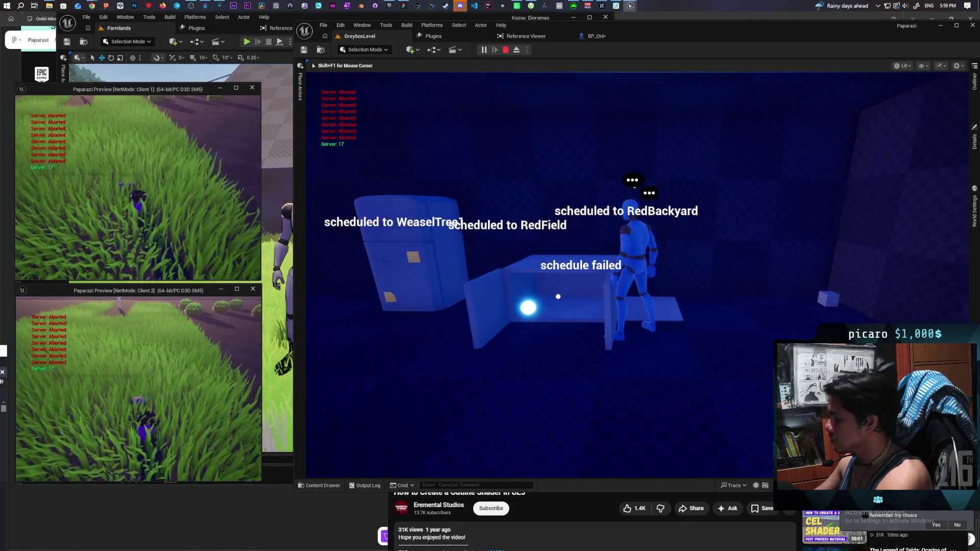
Show and hide the navigation mesh overlay, then stop the play session
key(p)
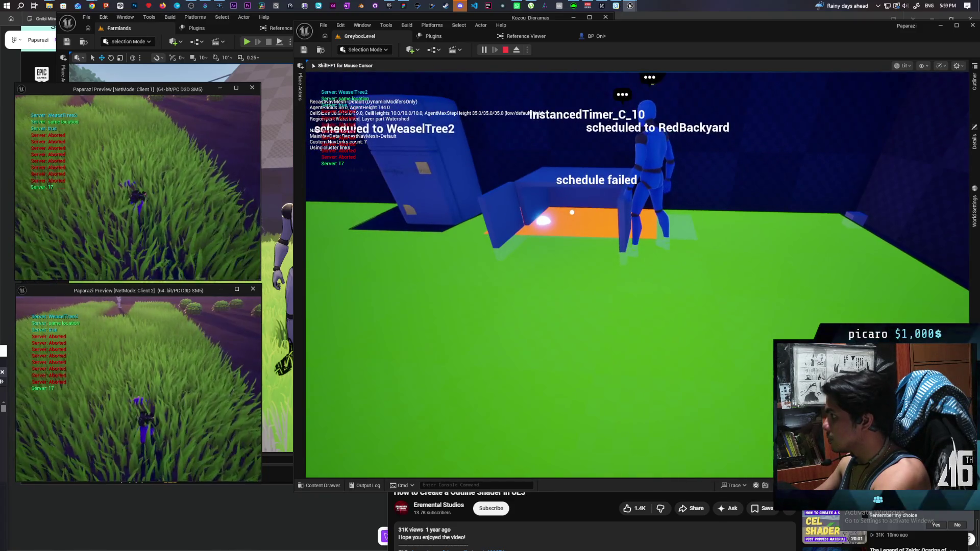
key(p)
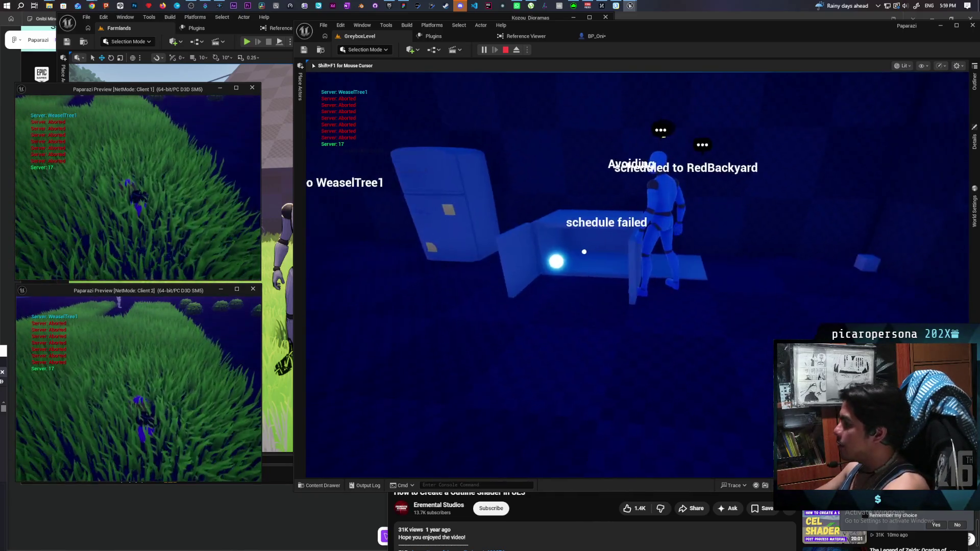
key(Escape)
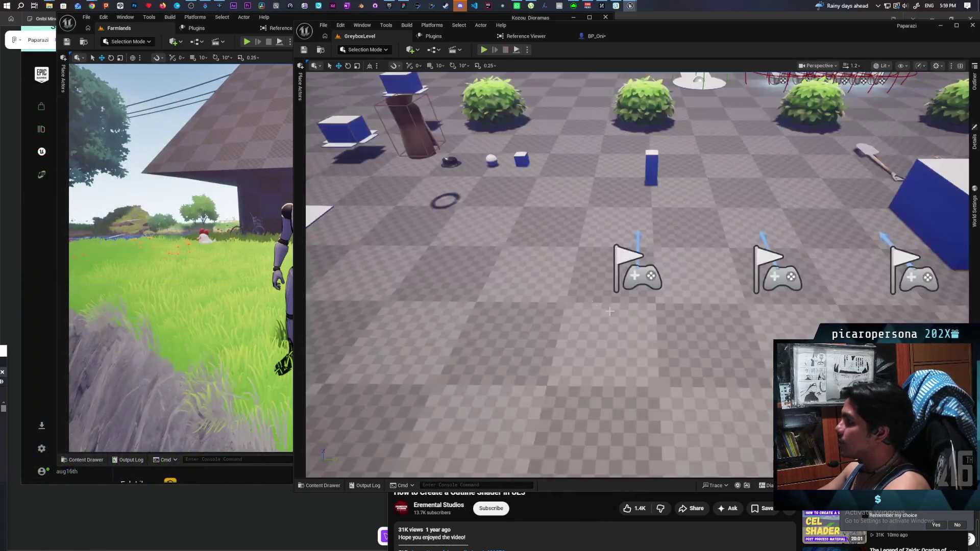
Choose a network mode in the Play options
click(528, 50)
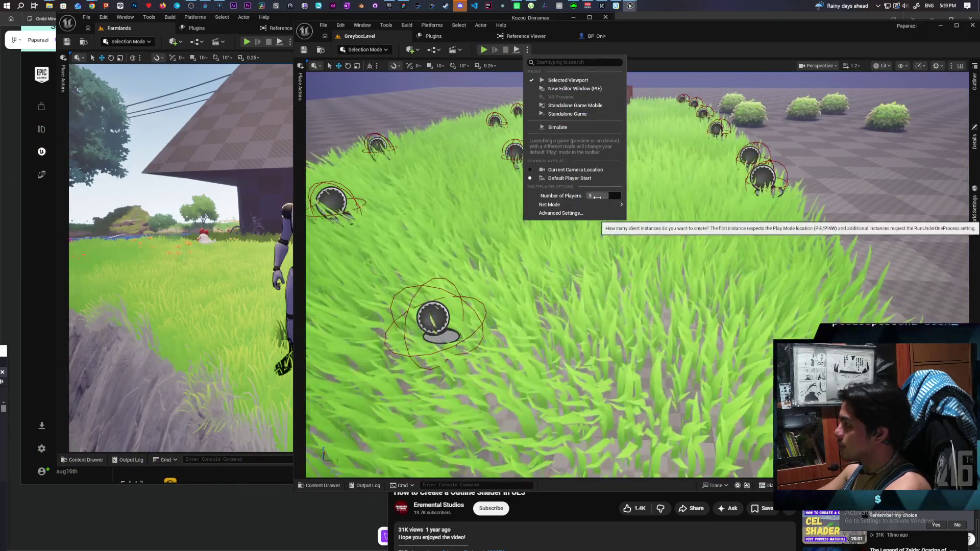
mouse_move(562, 204)
click(659, 206)
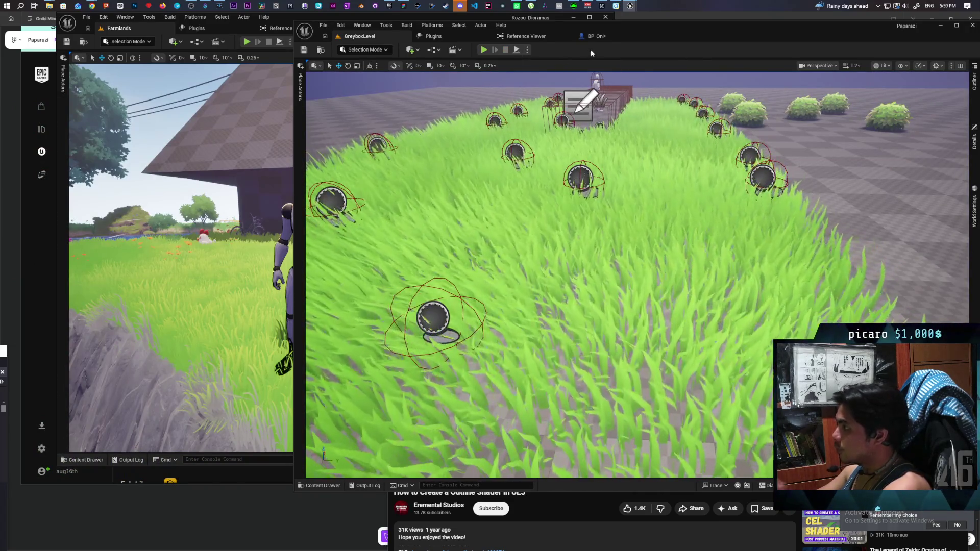
Make BP_Oni's Cable visible, wire Left Mouse Button Pressed into Is Valid, and compile and save
click(595, 35)
click(885, 130)
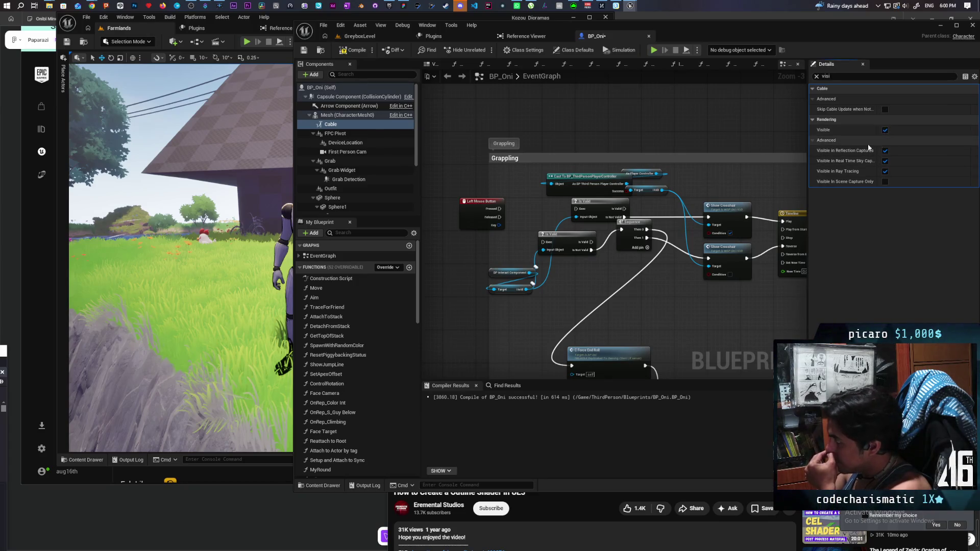
drag(565, 207, 578, 209)
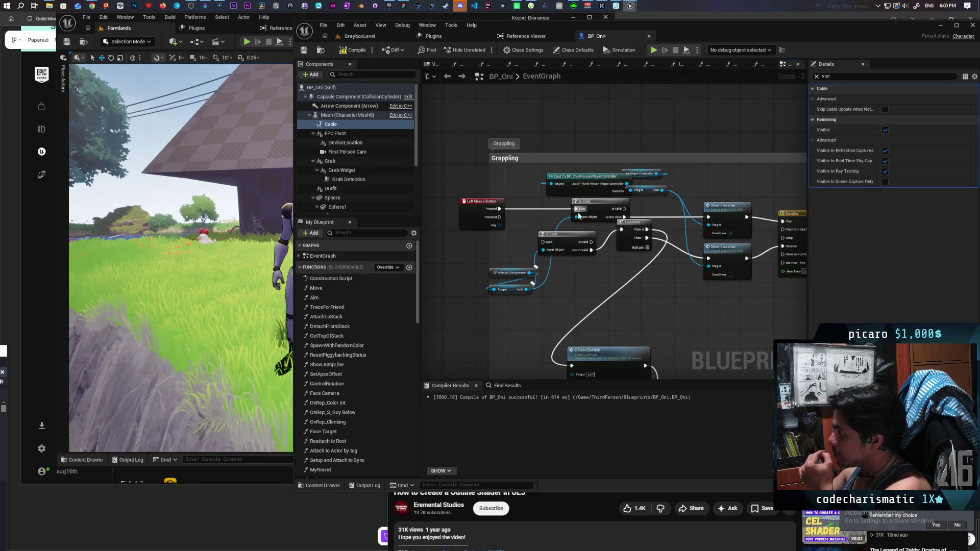
drag(498, 218, 545, 243)
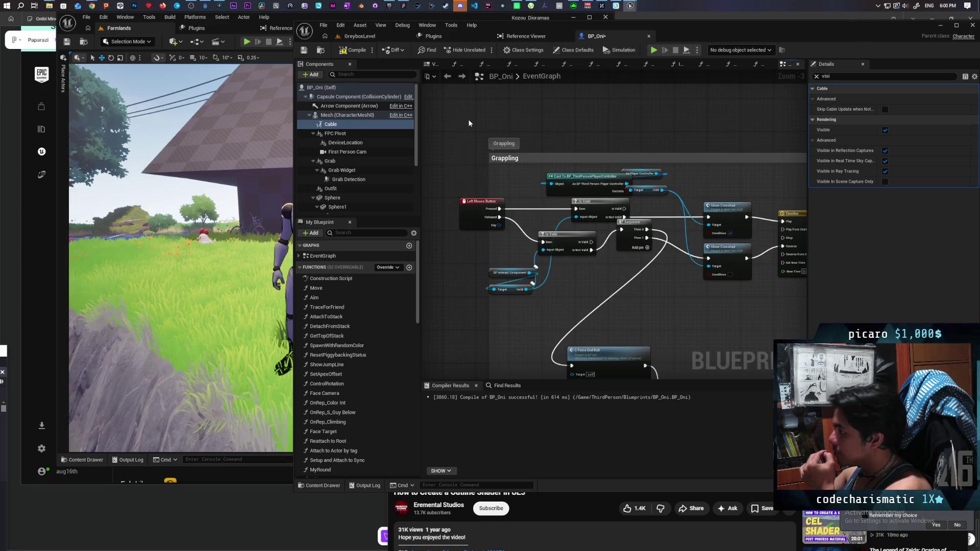
click(305, 52)
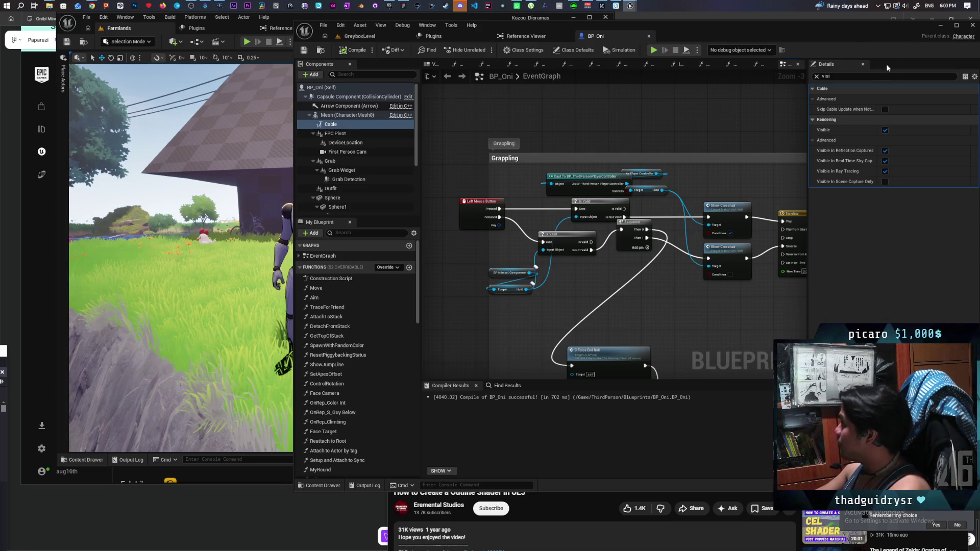
click(938, 26)
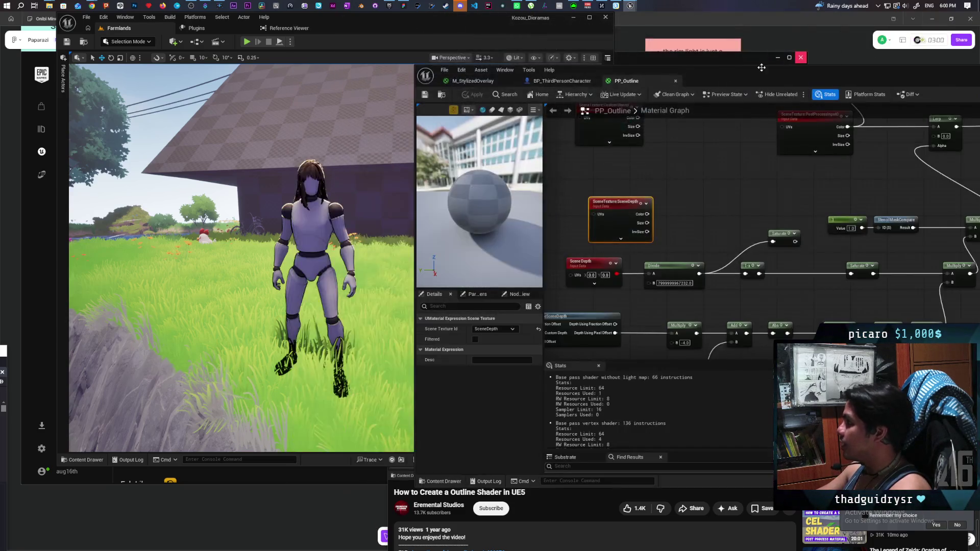
Zoom out over the PP_Outline node network, then bring the YouTube outline tutorial forward
scroll(690, 179, down, 2)
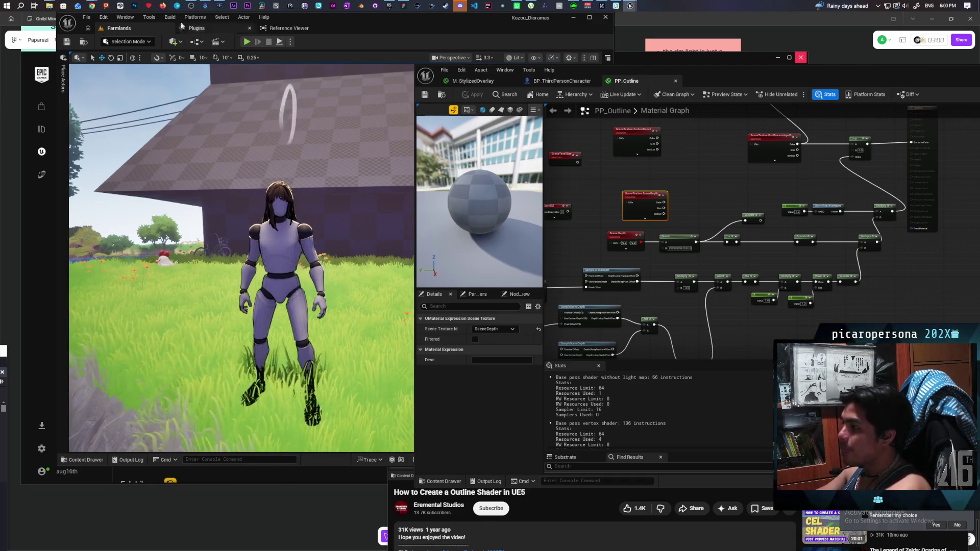
mouse_move(92, 8)
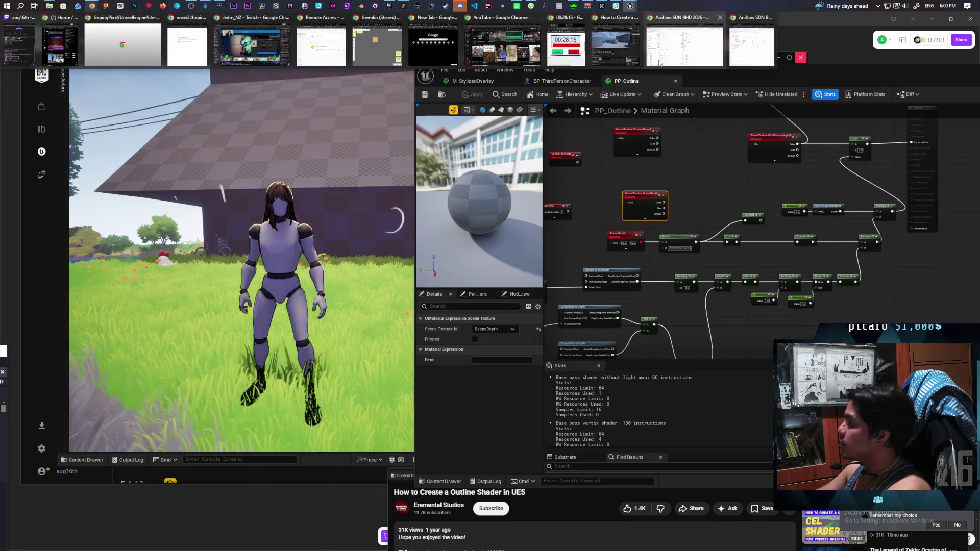
click(615, 46)
Expand the tutorial's description and follow its fab.com link
scroll(612, 359, down, 3)
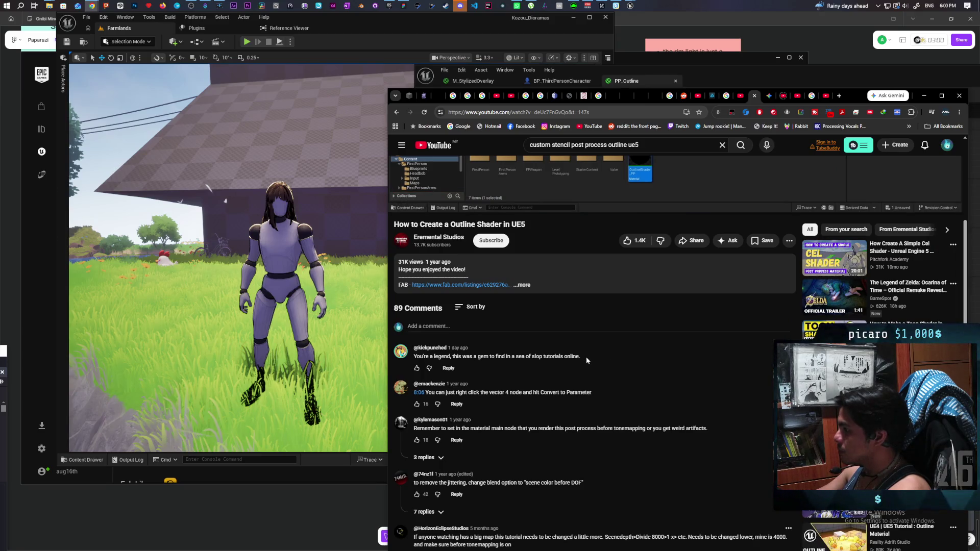
click(522, 285)
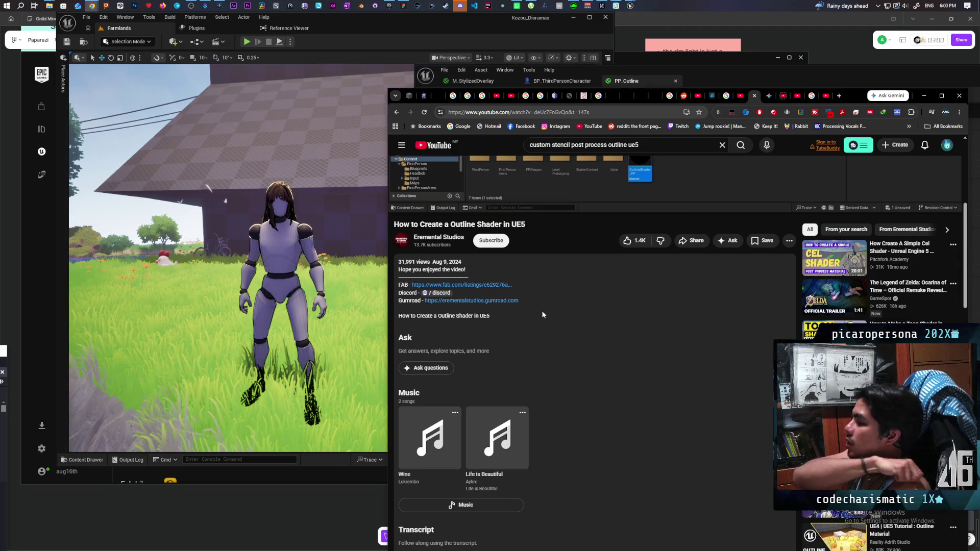
click(488, 286)
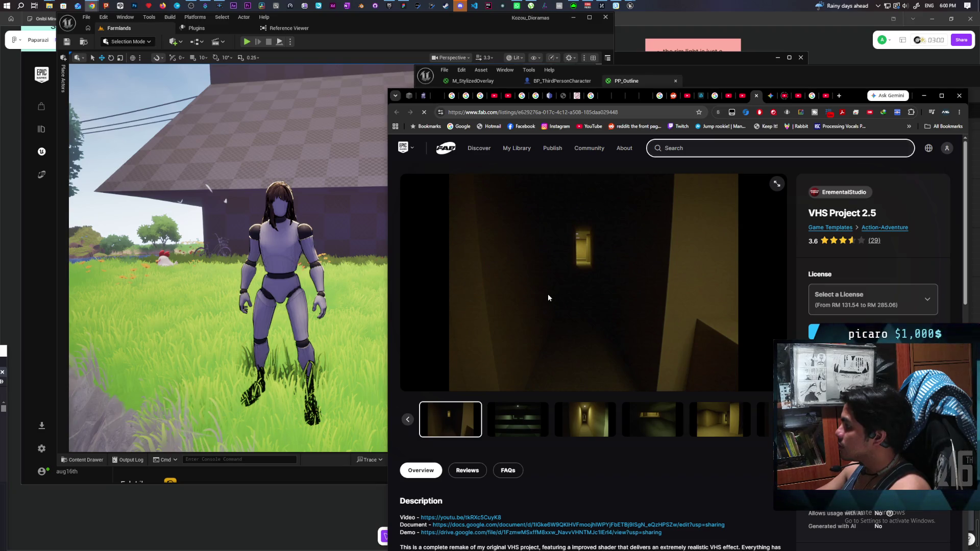
Browse the VHS Project 2.5 gallery images, then return to the YouTube tutorial
scroll(548, 297, down, 2)
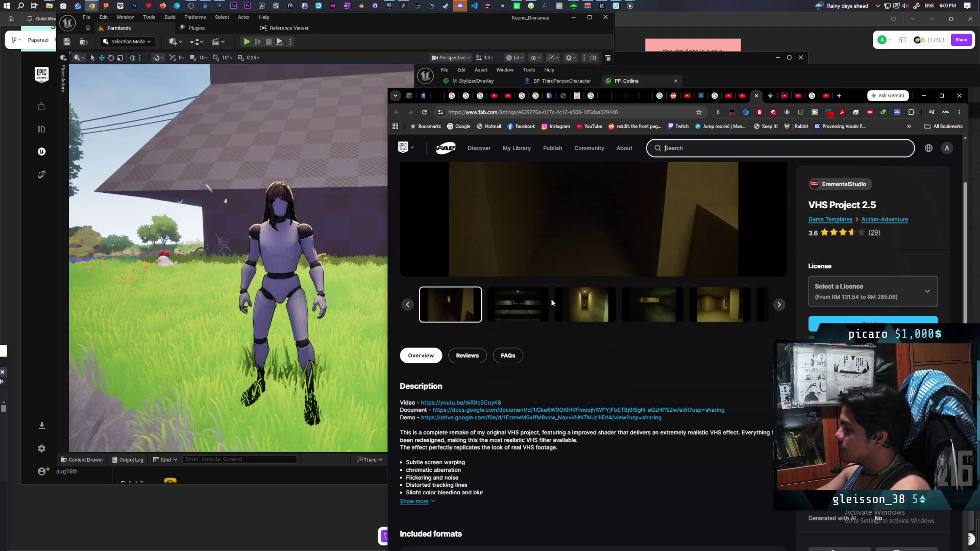
click(653, 305)
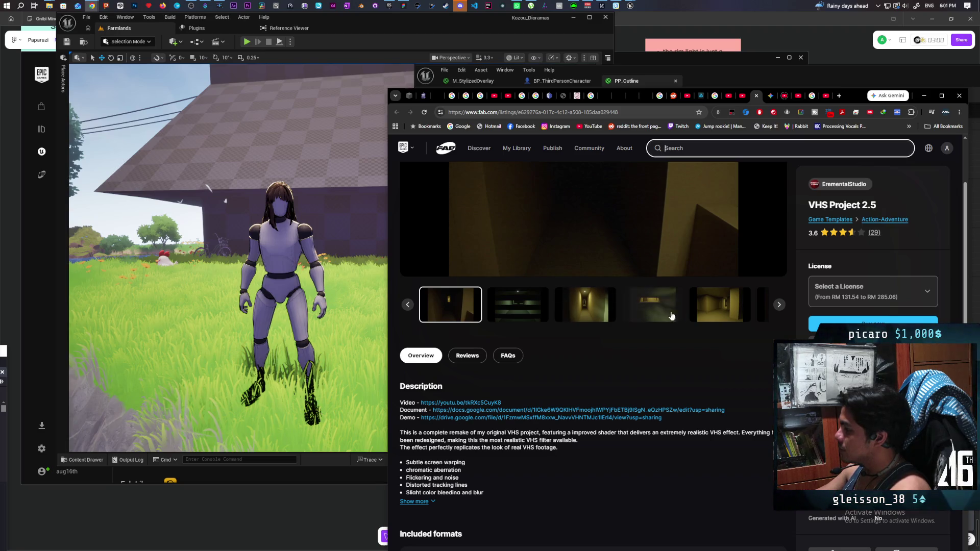
click(660, 381)
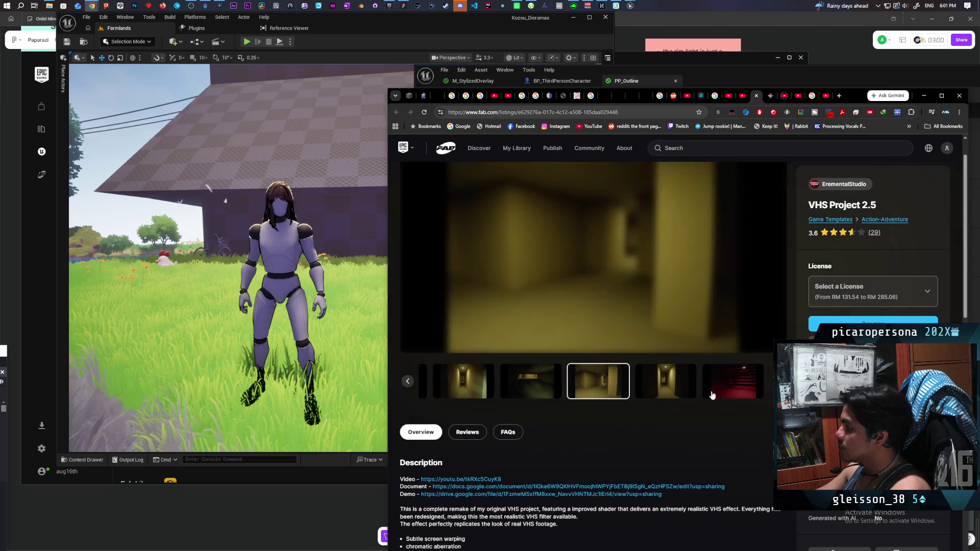
click(683, 387)
click(696, 389)
click(735, 387)
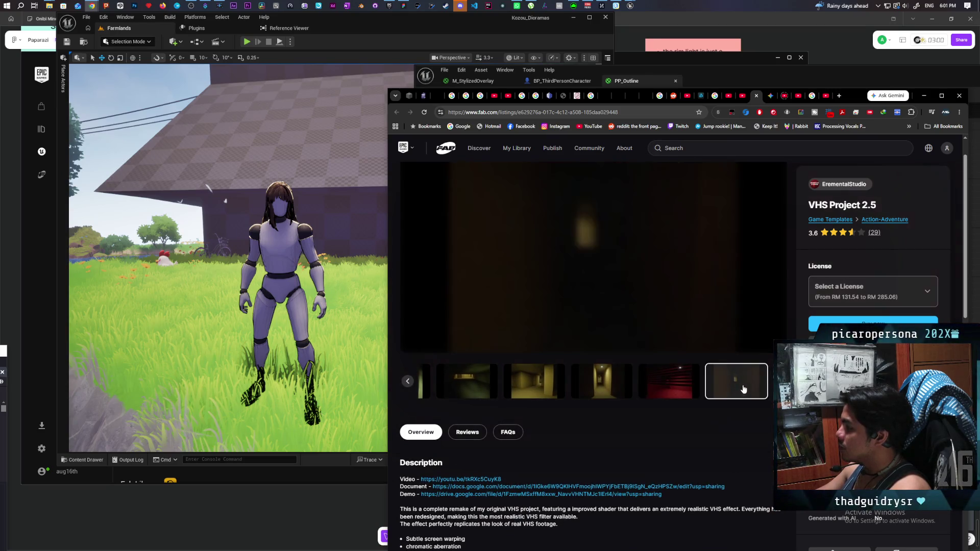
click(743, 95)
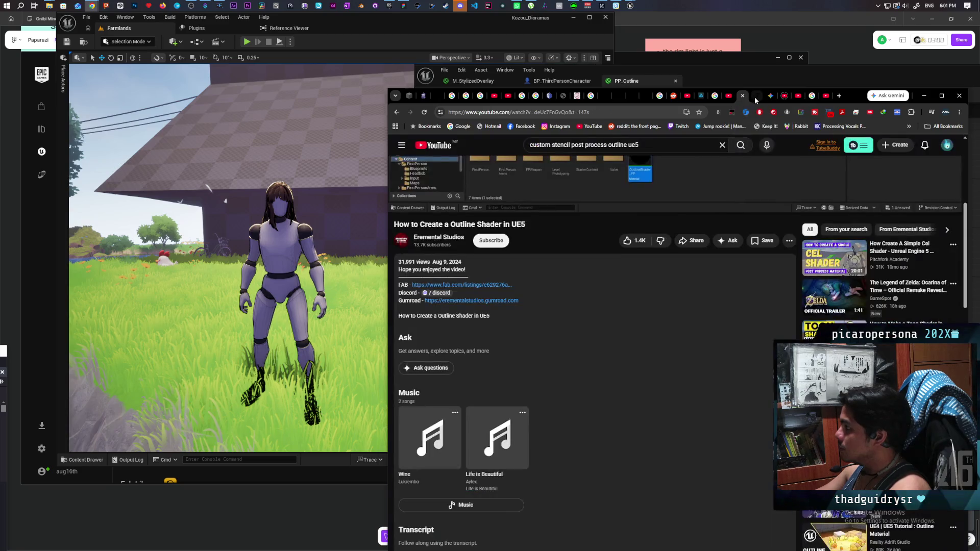
scroll(693, 277, up, 5)
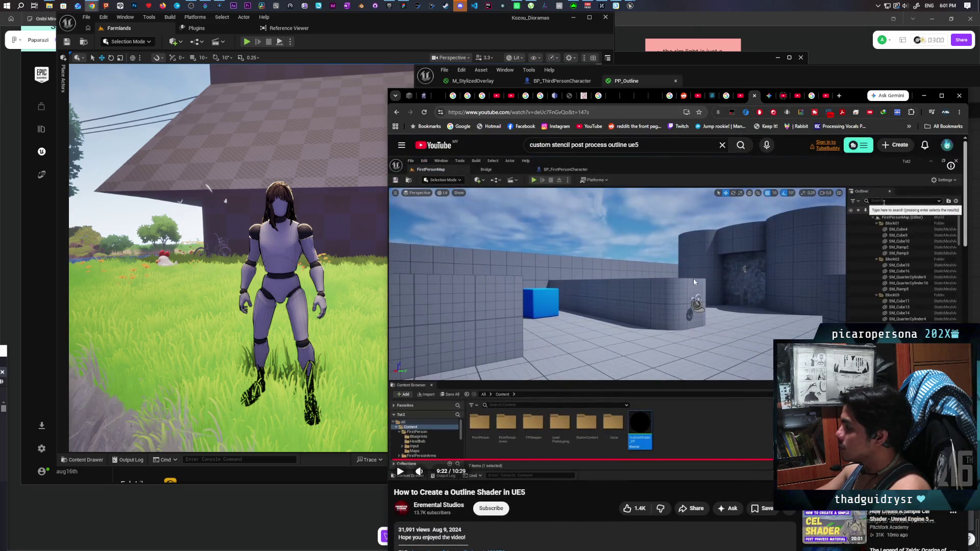
Restart the tutorial and skip ahead in jumps to 3:46, then move PP_Outline's editor left
click(692, 341)
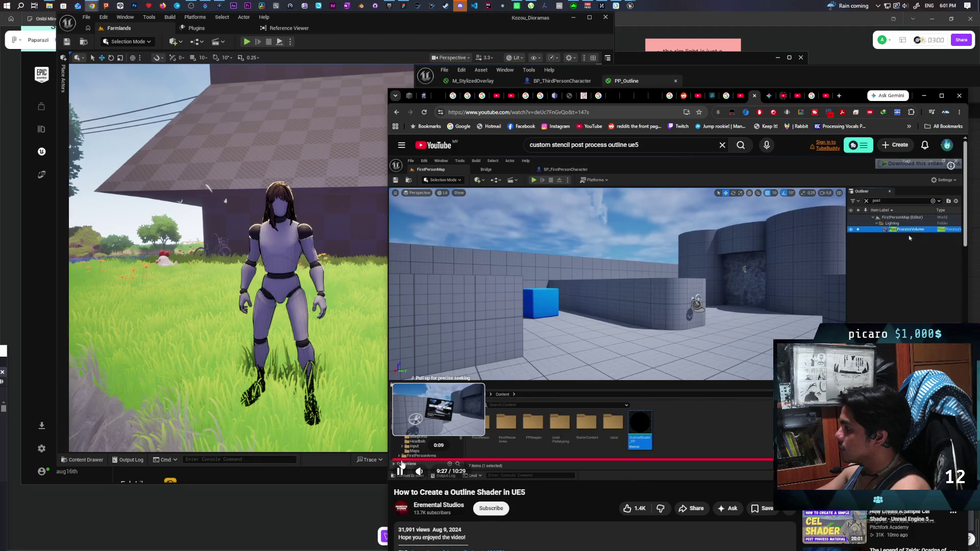
click(402, 461)
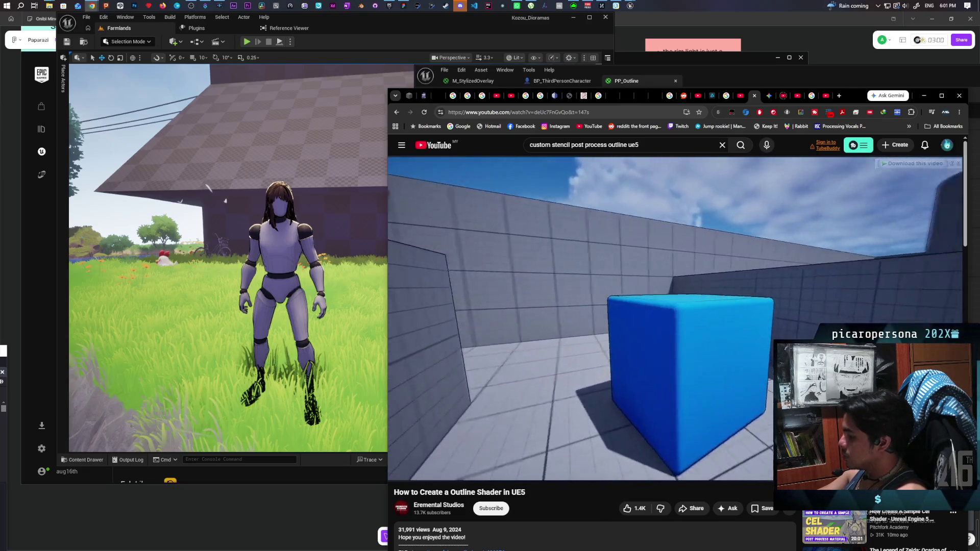
key(l)
key(l)
key(l)
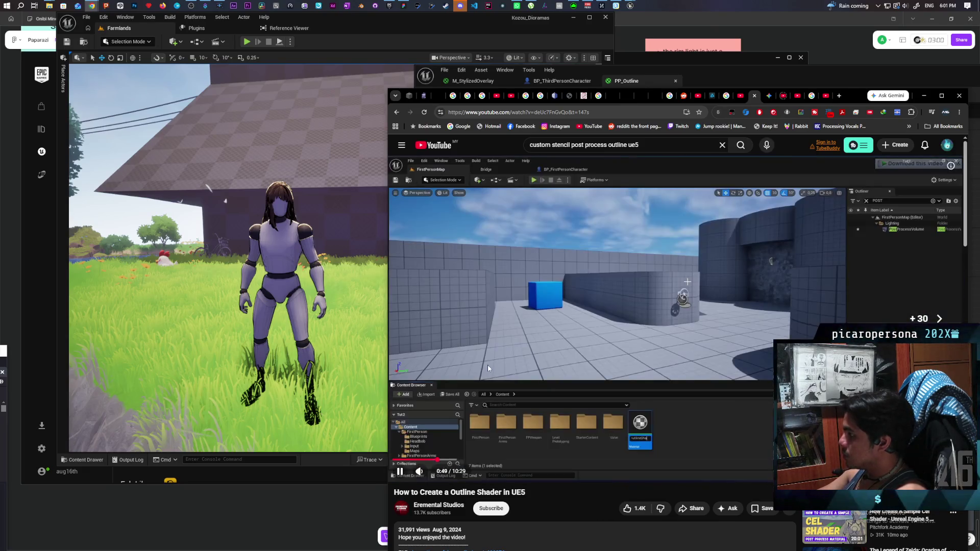
key(l)
key(l)
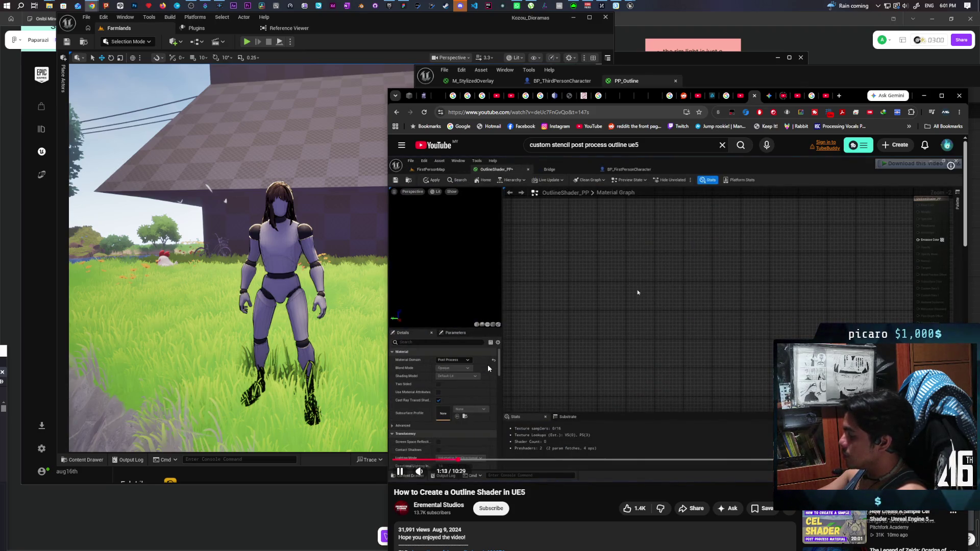
key(l)
key(l)
key(l)
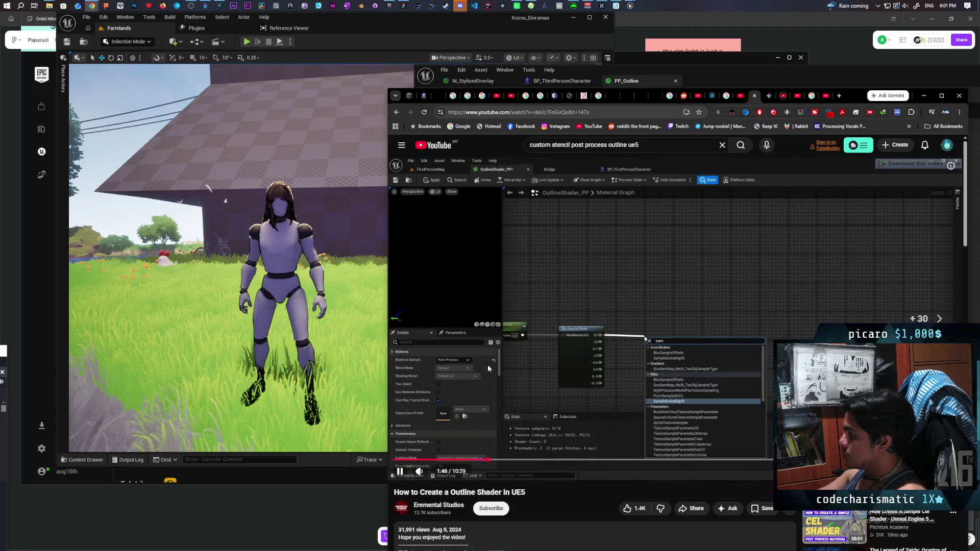
key(l)
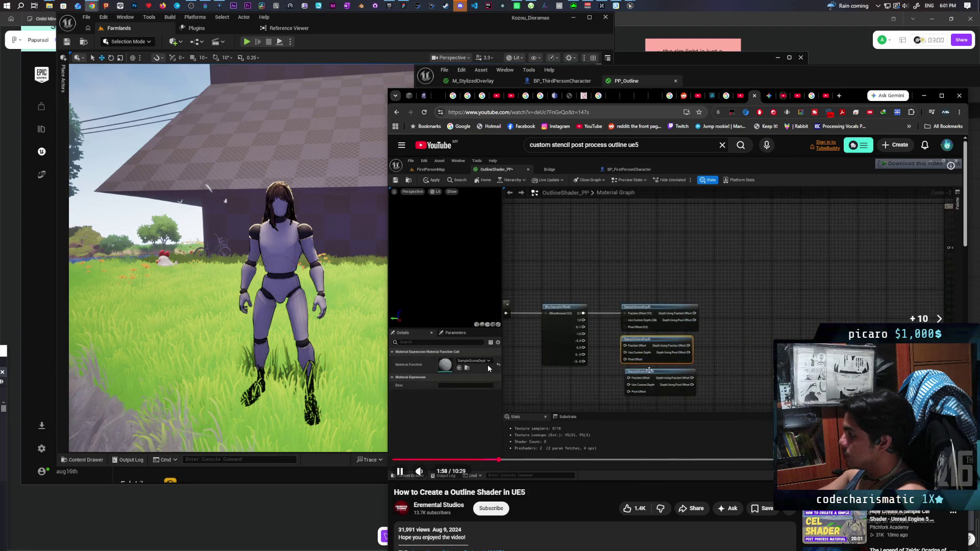
key(l)
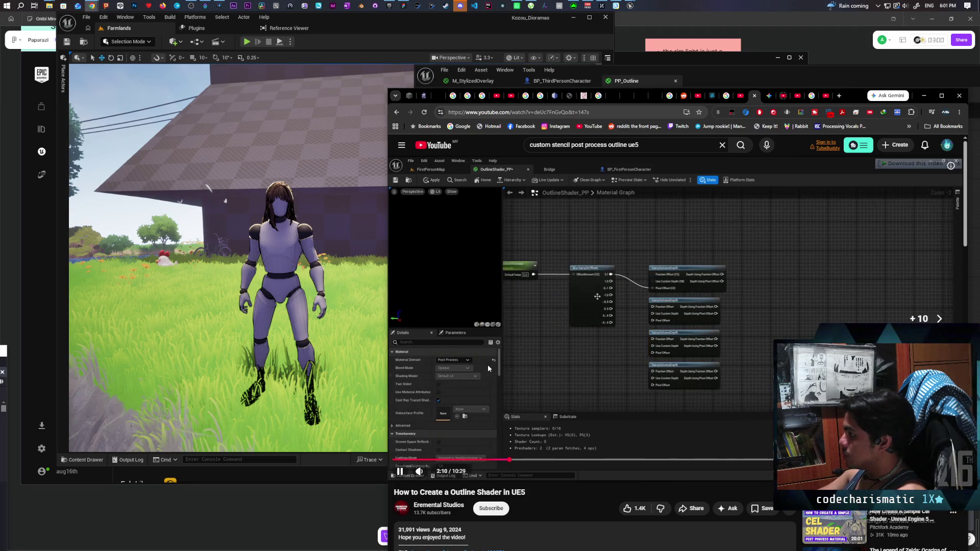
key(l)
key(l)
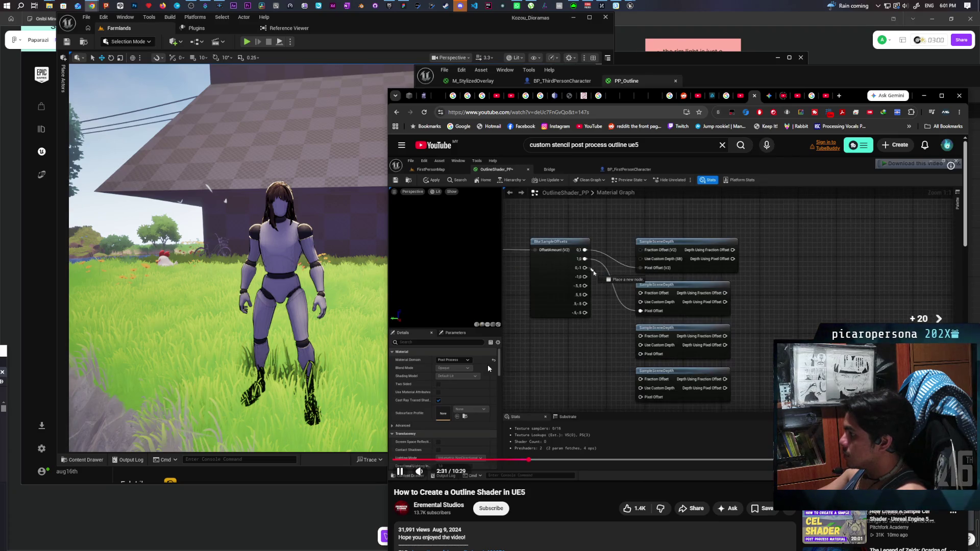
key(l)
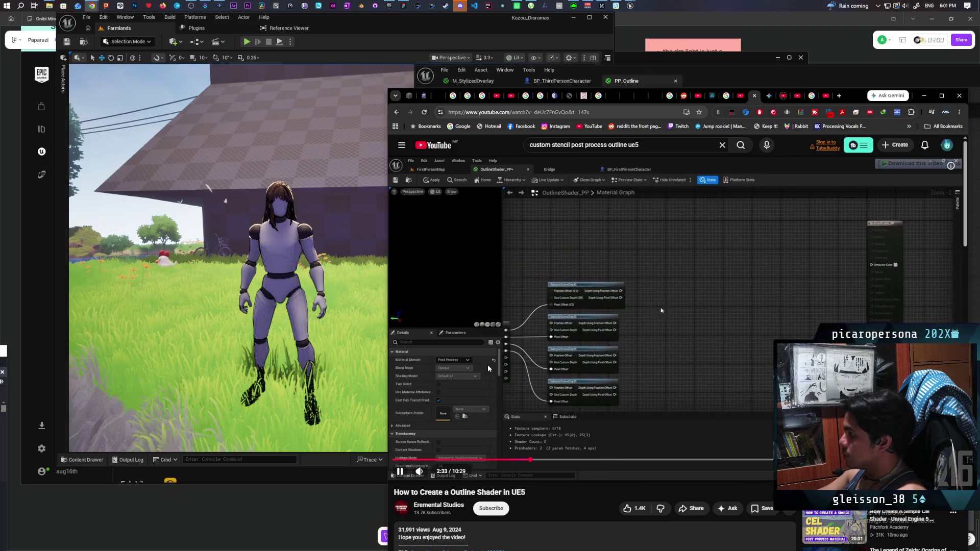
key(l)
key(l)
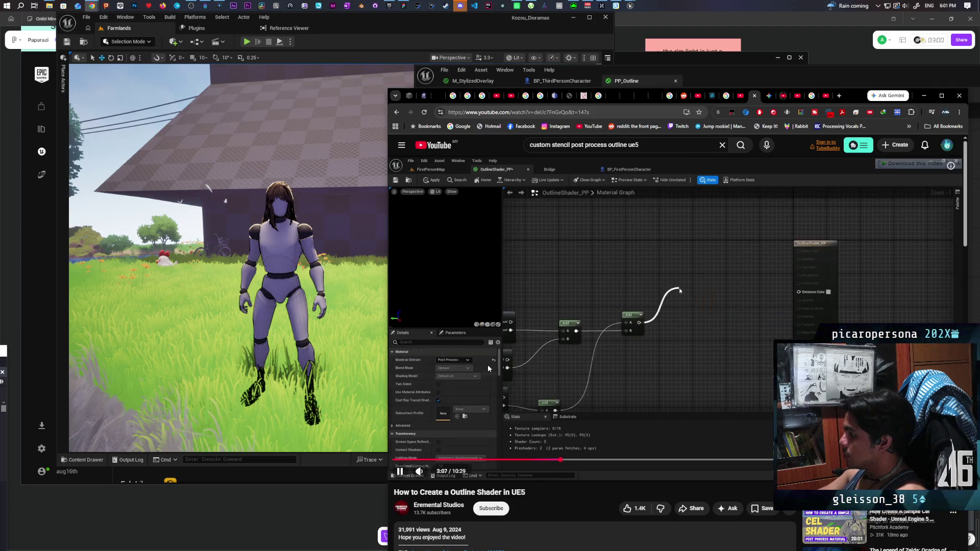
key(l)
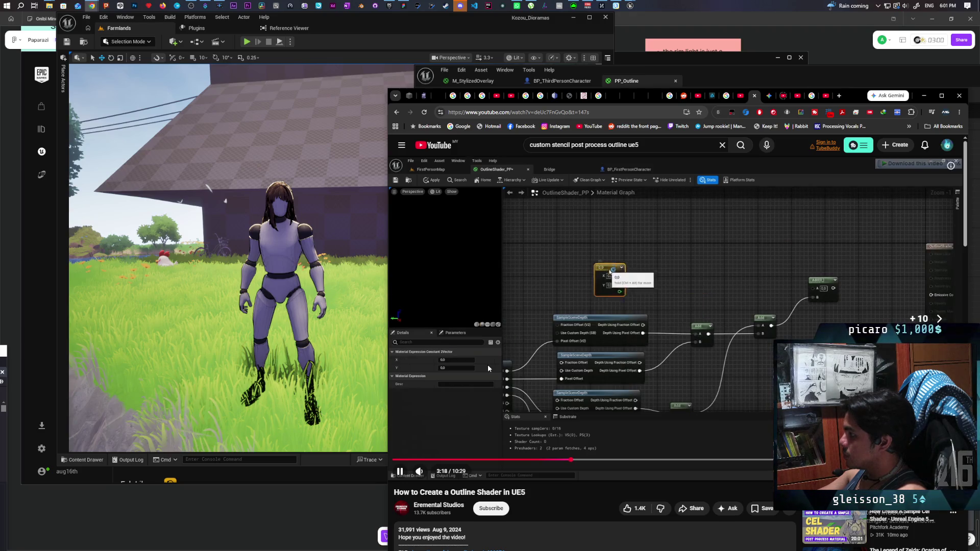
key(l)
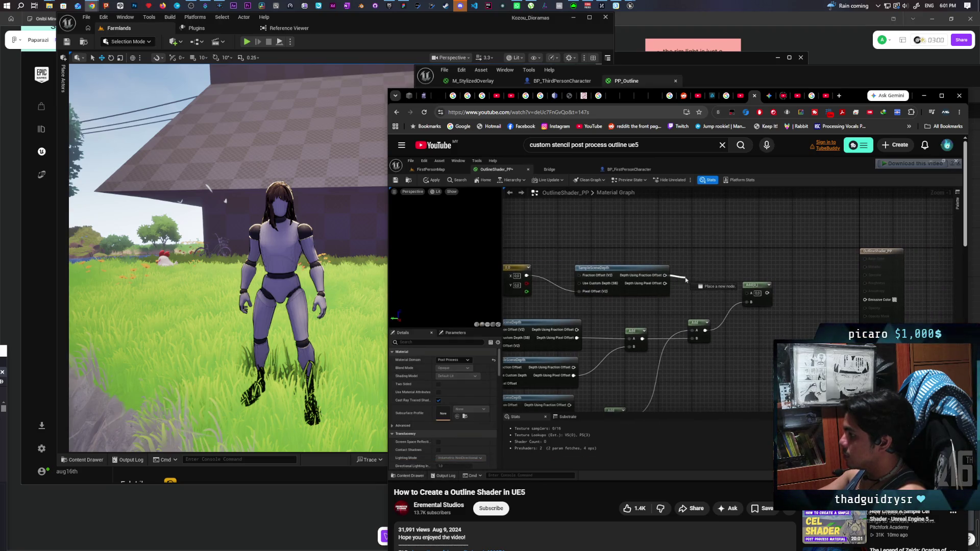
key(l)
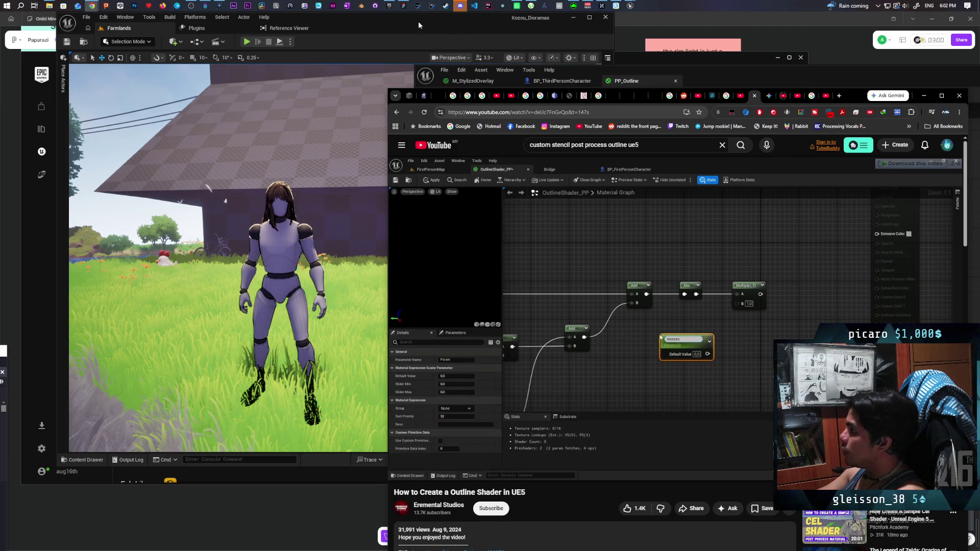
mouse_move(746, 78)
mouse_down()
mouse_move(393, 62)
mouse_move(391, 73)
mouse_up()
Resize the PP_Outline editor beside the tutorial and pan its Material Graph
scroll(509, 302, down, 2)
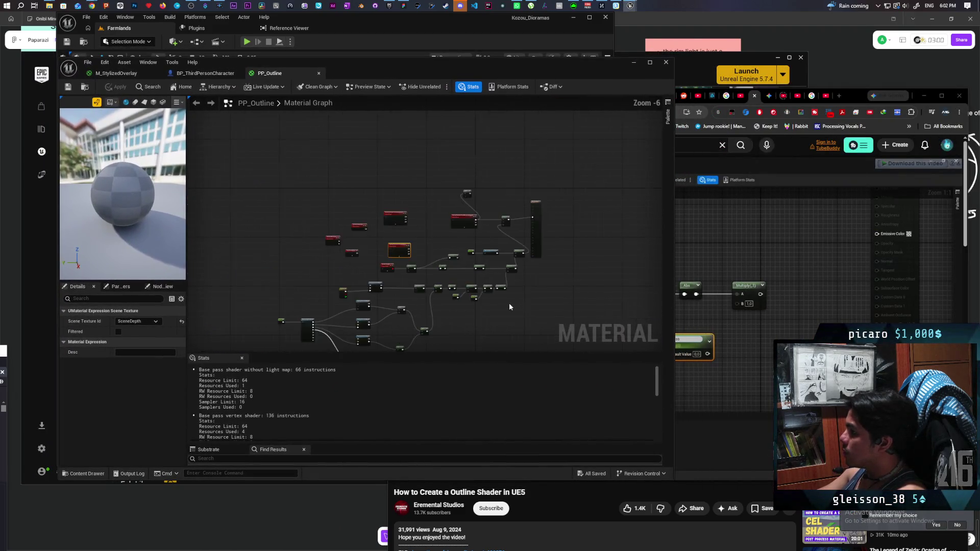
scroll(413, 270, up, 4)
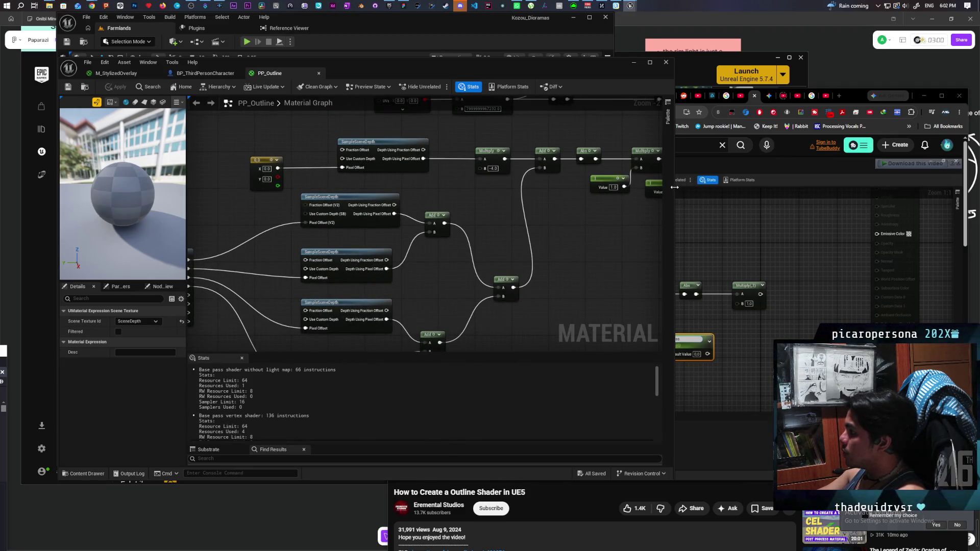
mouse_move(675, 187)
mouse_down()
mouse_move(565, 202)
mouse_move(631, 209)
mouse_up()
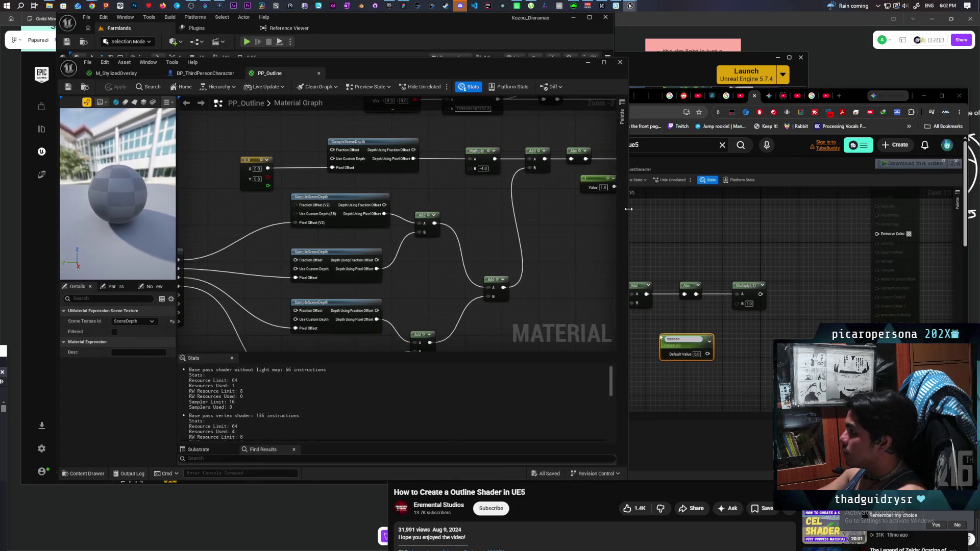
mouse_move(456, 273)
mouse_down()
mouse_move(492, 227)
mouse_move(536, 216)
mouse_move(344, 280)
mouse_move(359, 311)
mouse_up()
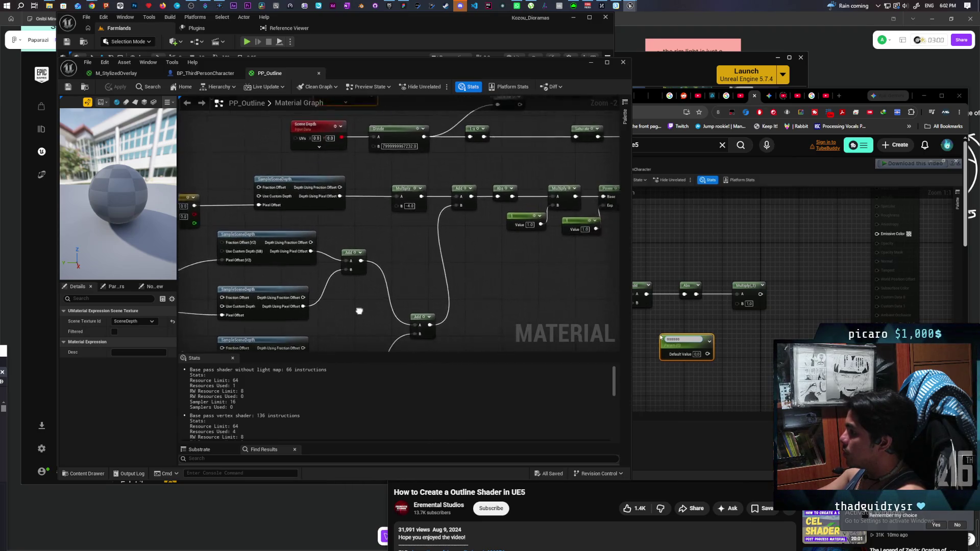
scroll(359, 311, down, 2)
mouse_move(486, 241)
mouse_down()
mouse_move(476, 269)
mouse_move(409, 291)
mouse_move(419, 290)
mouse_move(416, 299)
mouse_up()
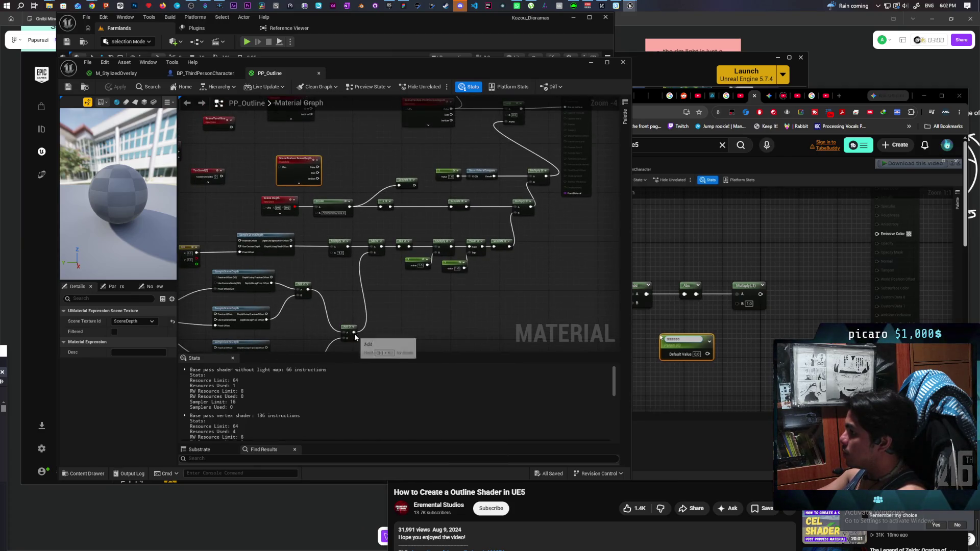
Connect the bottom Add node's output into the upper node chain
mouse_move(352, 332)
mouse_down()
mouse_move(537, 234)
mouse_move(504, 121)
mouse_up()
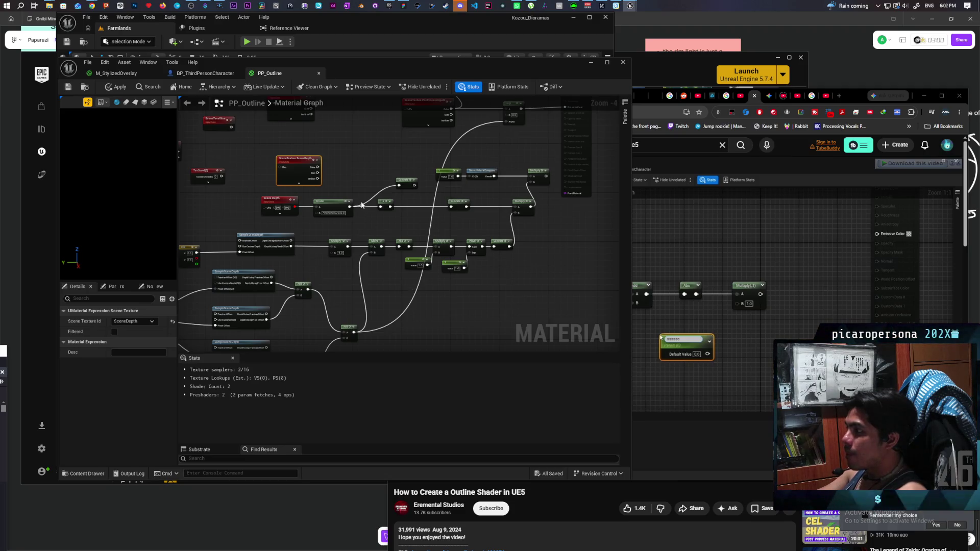
mouse_move(371, 265)
mouse_down()
mouse_move(449, 271)
mouse_move(476, 256)
mouse_move(464, 234)
mouse_move(517, 199)
mouse_up()
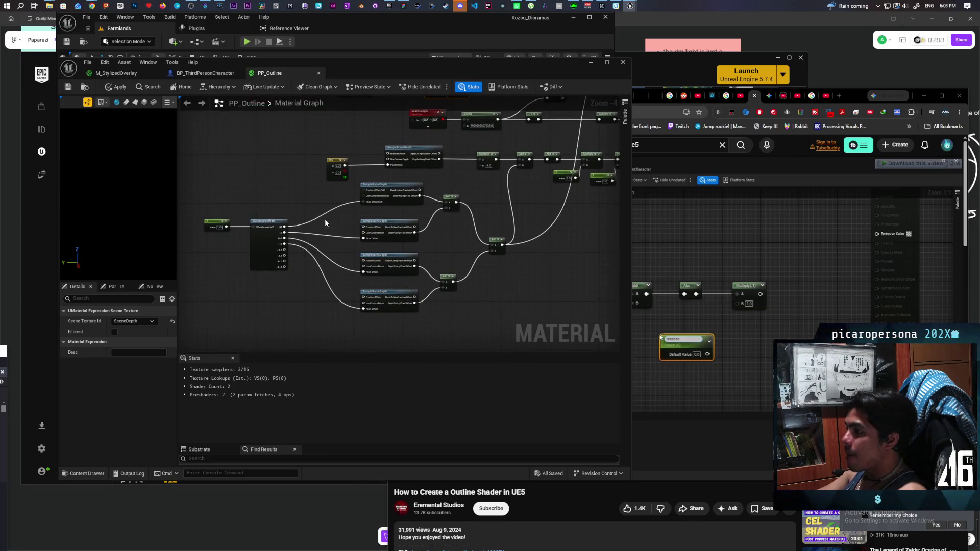
mouse_move(477, 234)
mouse_down()
mouse_move(412, 261)
mouse_move(405, 288)
mouse_move(391, 235)
mouse_move(357, 286)
mouse_move(356, 249)
mouse_move(383, 301)
mouse_move(424, 217)
mouse_move(503, 135)
mouse_up()
scroll(412, 260, up, 1)
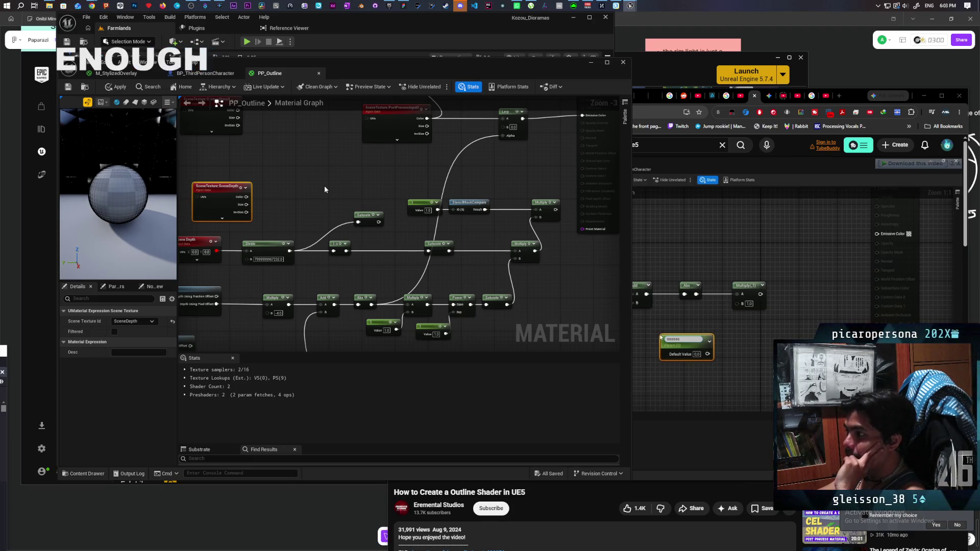
scroll(106, 196, down, 5)
scroll(106, 196, up, 5)
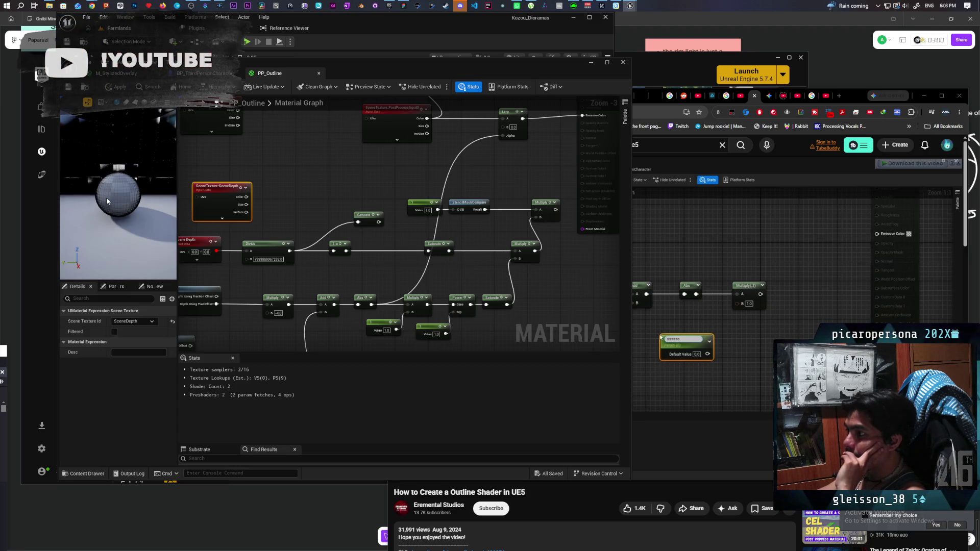
drag(106, 197, 106, 202)
scroll(106, 202, down, 2)
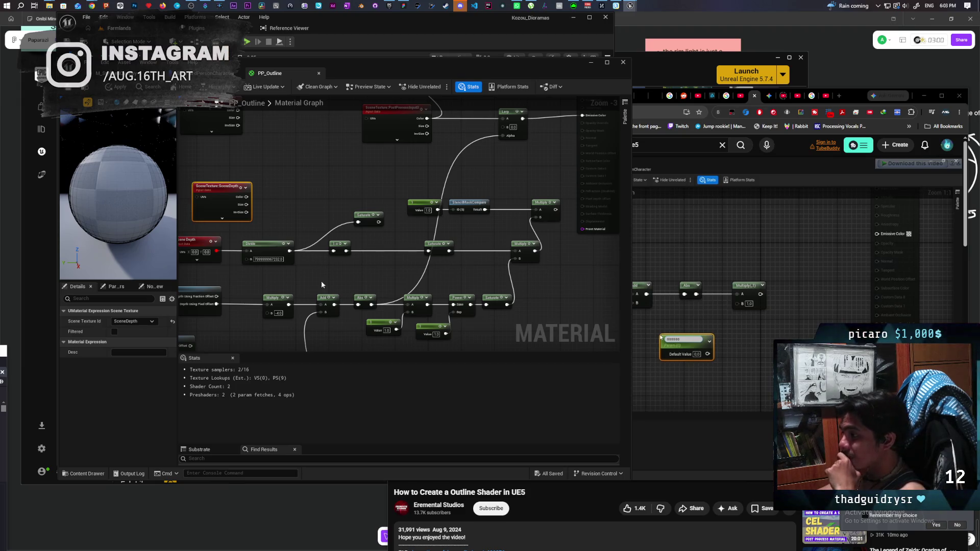
mouse_move(322, 284)
mouse_down()
mouse_move(343, 245)
mouse_move(421, 230)
mouse_move(324, 250)
mouse_up()
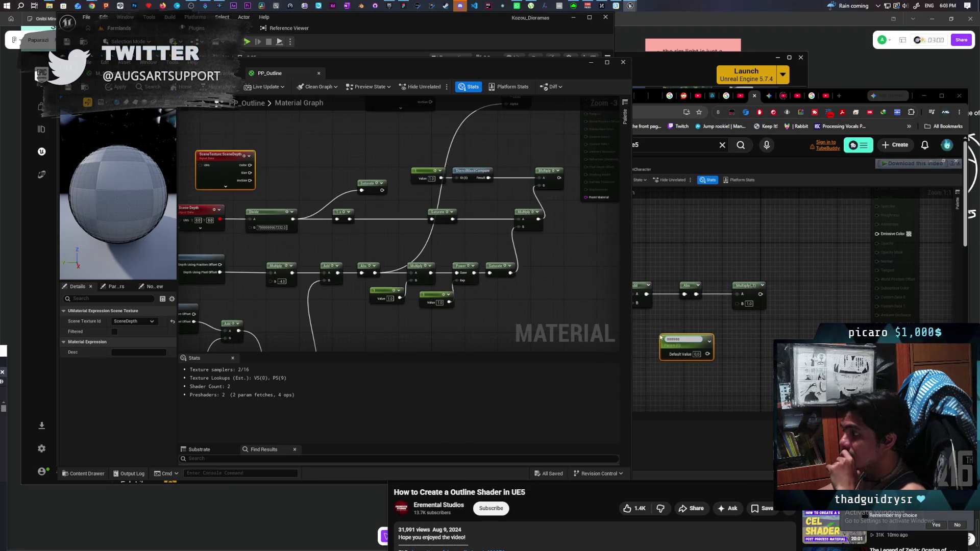
mouse_move(408, 253)
mouse_down()
mouse_move(343, 294)
mouse_move(442, 145)
mouse_up()
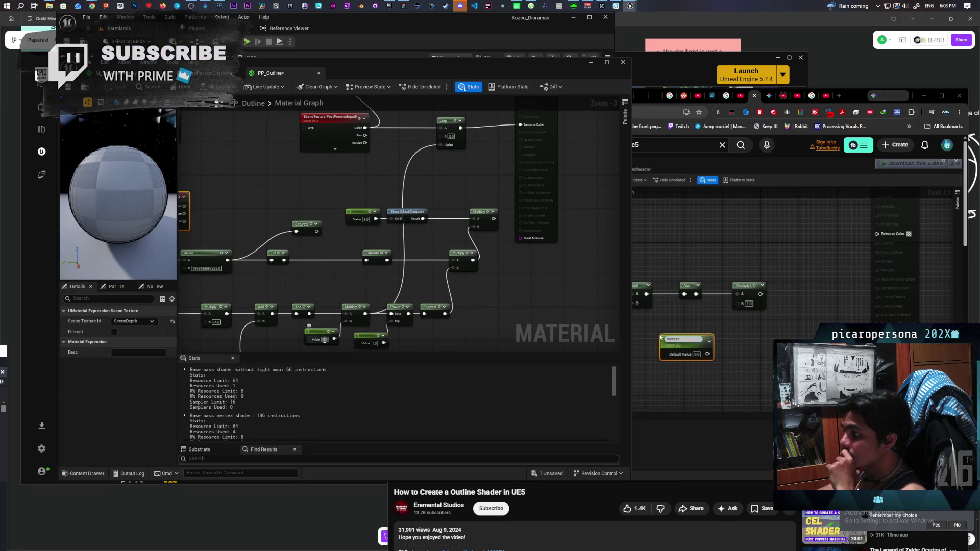
Set the Value node to 2.0 and change the next constant to 0.5
text(2)
click(328, 304)
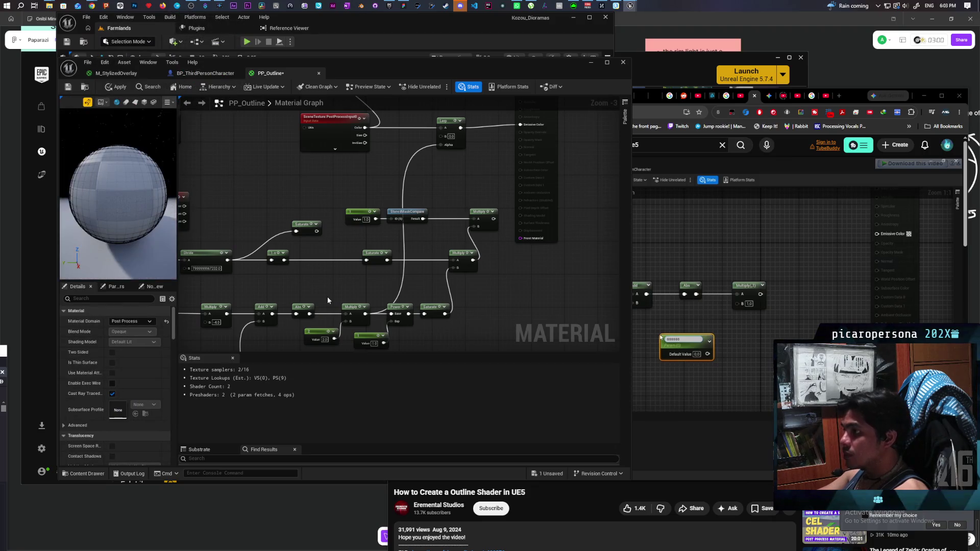
click(322, 340)
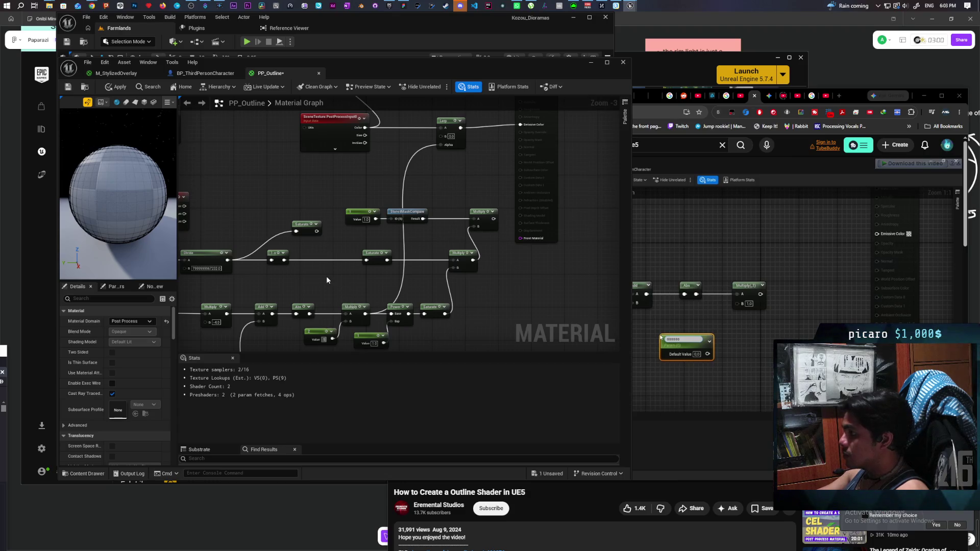
text(0.5)
key(Return)
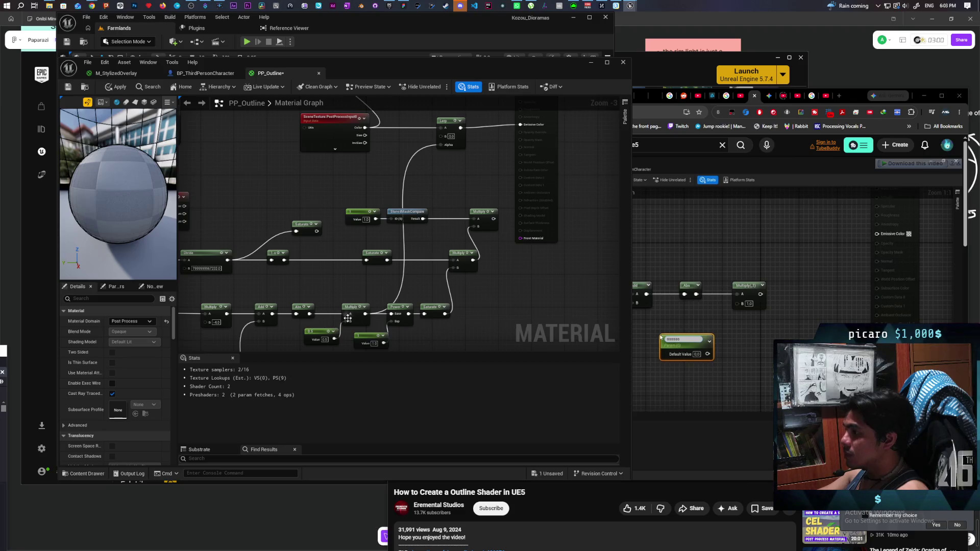
Set the constant above Power to 0.1, apply the material, and return to the tutorial
click(335, 292)
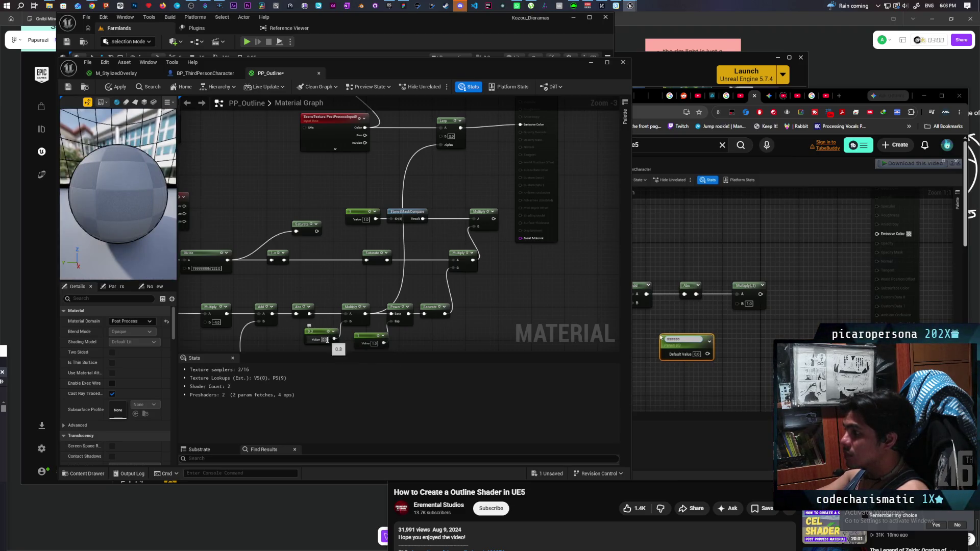
text(0.1)
key(Return)
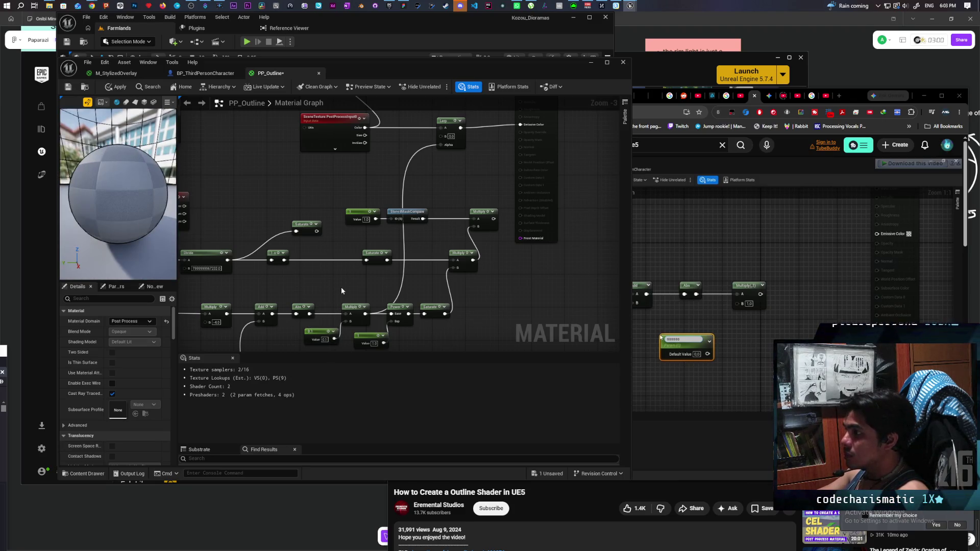
click(121, 89)
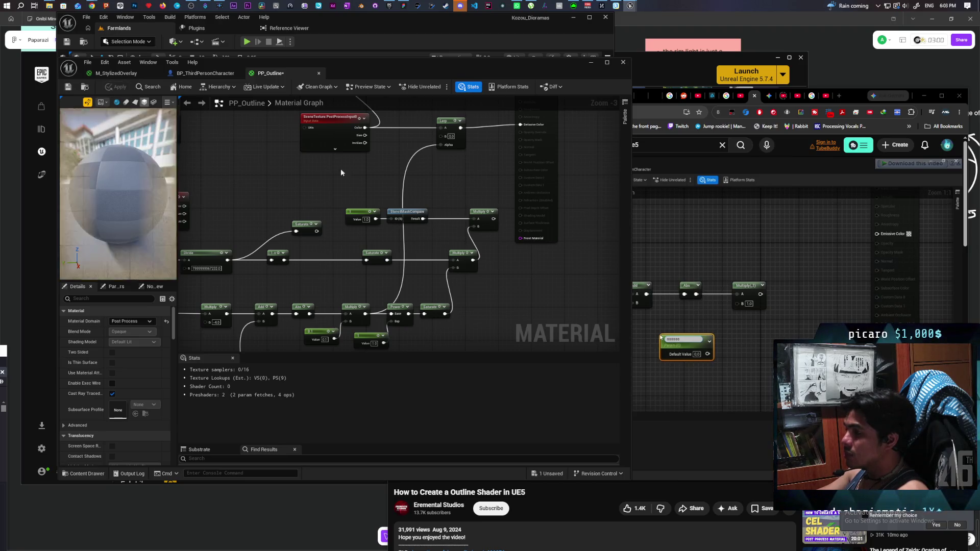
click(711, 323)
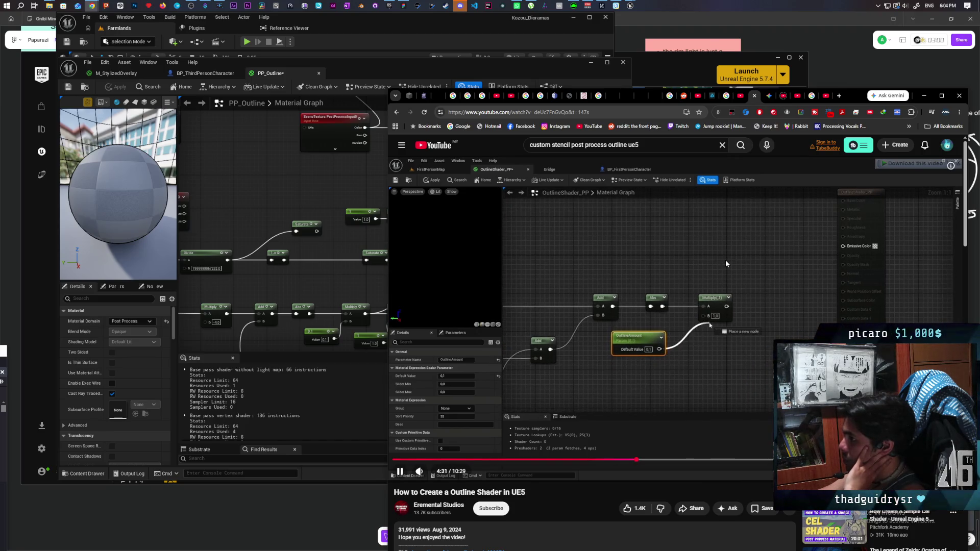
Focus the PP_Outline editor and pan from the Scene Depth nodes to the red SceneTexture nodes
click(279, 271)
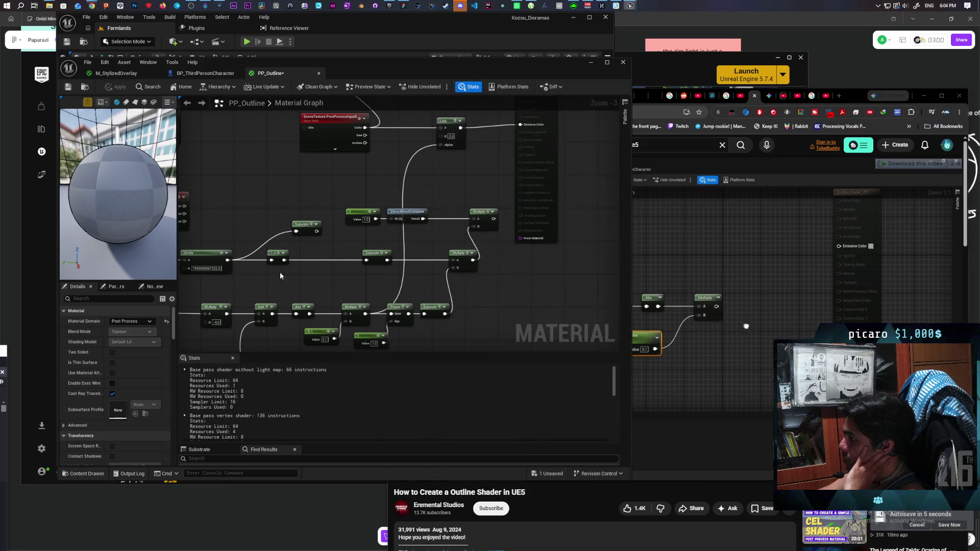
mouse_move(280, 271)
mouse_down()
mouse_move(427, 299)
mouse_move(361, 229)
mouse_move(367, 203)
mouse_up()
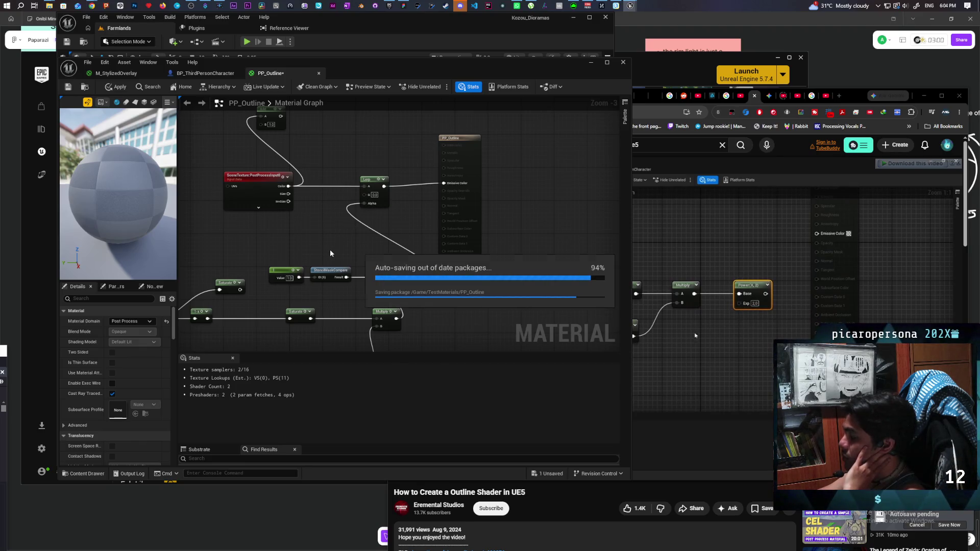
mouse_move(321, 247)
mouse_down()
mouse_move(611, 120)
mouse_move(212, 223)
mouse_move(498, 277)
mouse_move(366, 302)
mouse_move(367, 311)
mouse_move(398, 295)
mouse_move(391, 306)
mouse_up()
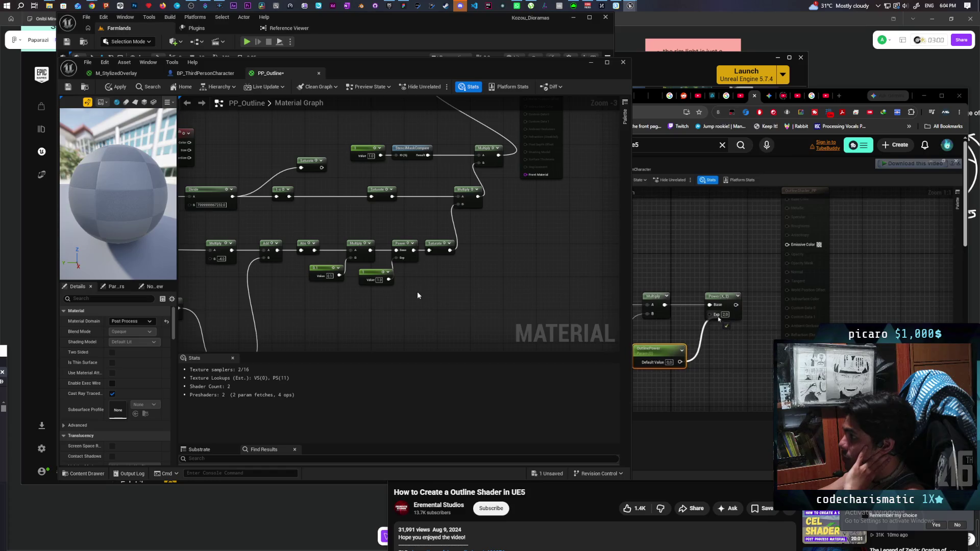
mouse_move(418, 295)
mouse_down()
mouse_move(527, 280)
mouse_move(413, 301)
mouse_up()
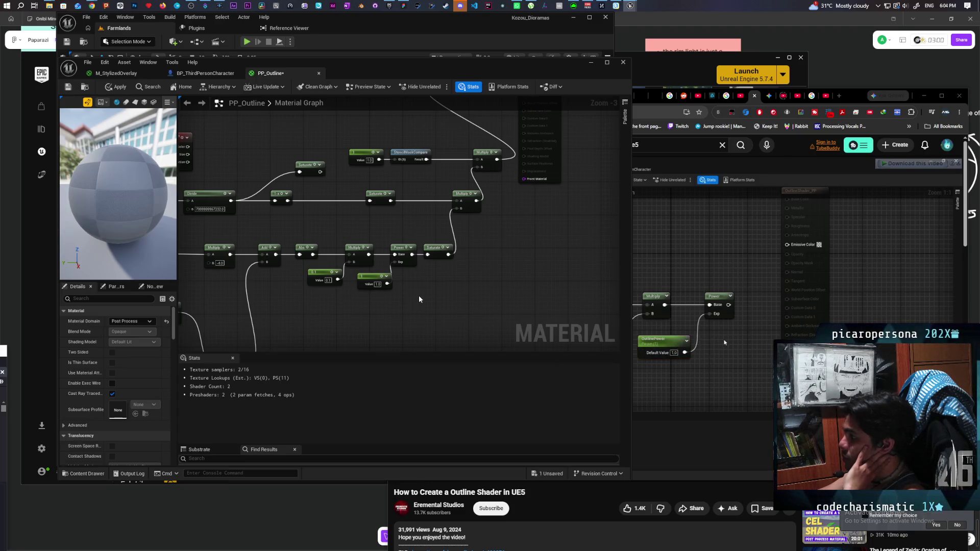
drag(446, 280, 440, 297)
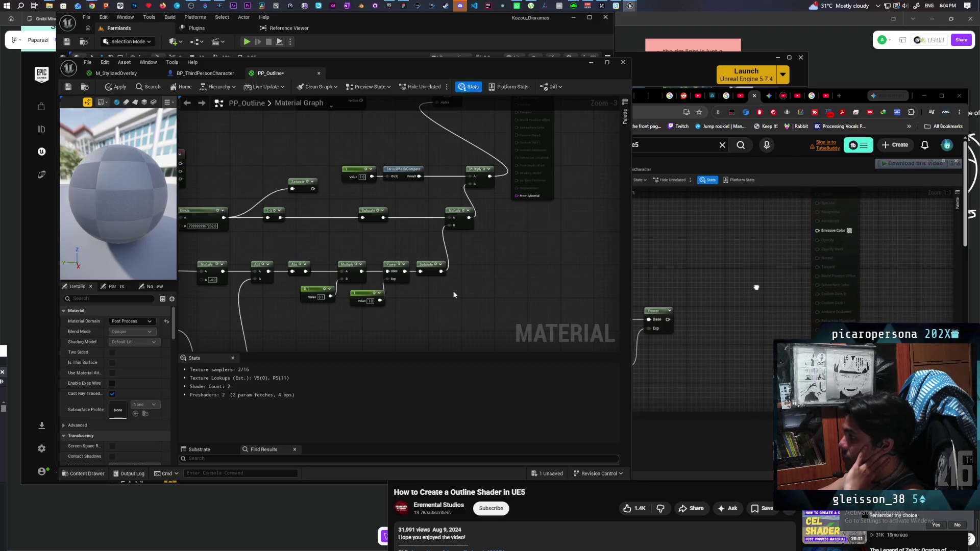
drag(454, 294, 442, 351)
scroll(460, 312, down, 1)
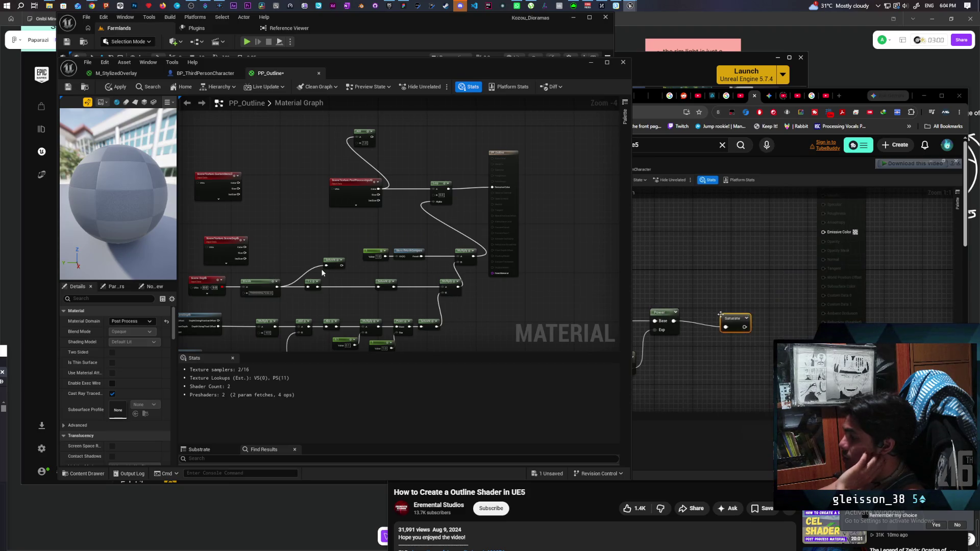
Set the offset Constant beside BlurSampleOffsets to 2.0, then bring the Divide node into view
drag(279, 236, 356, 223)
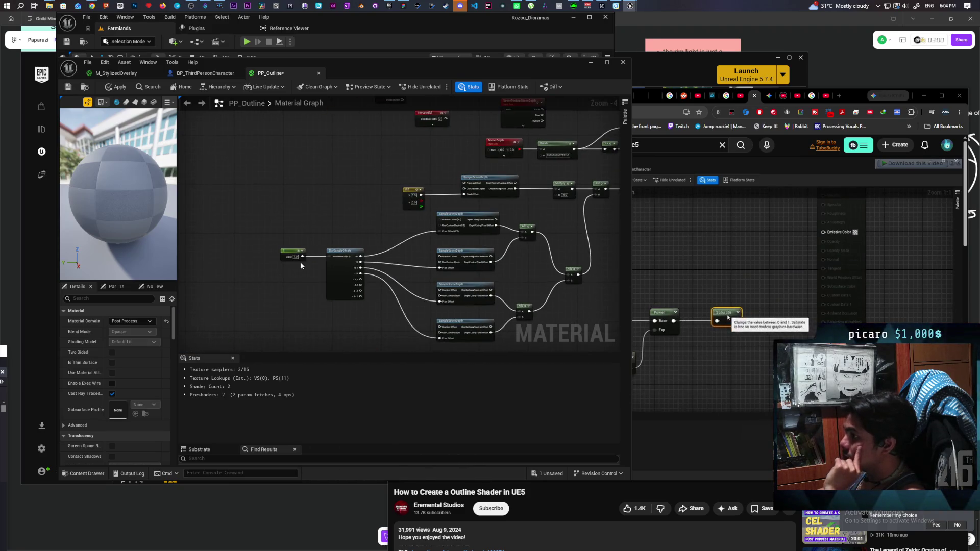
scroll(299, 262, up, 2)
drag(291, 255, 301, 255)
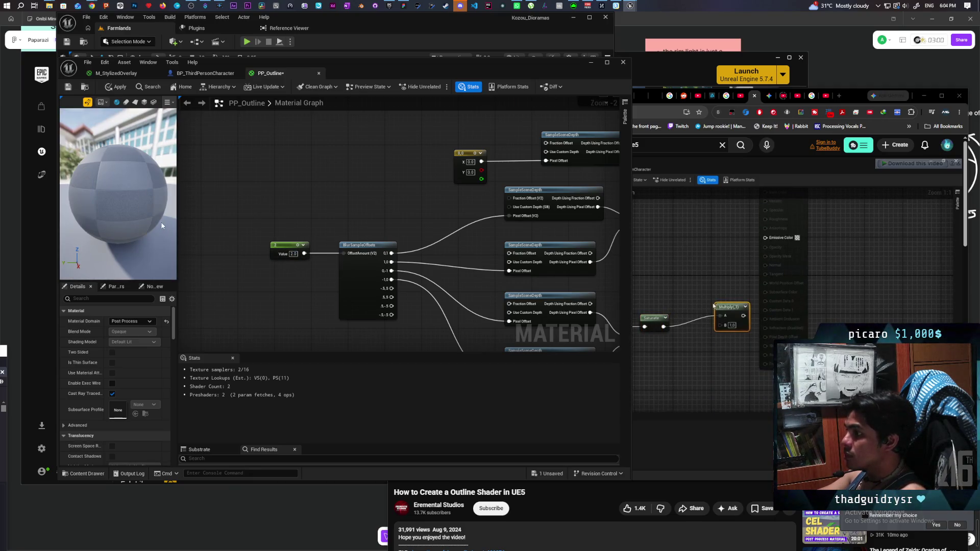
scroll(162, 225, up, 3)
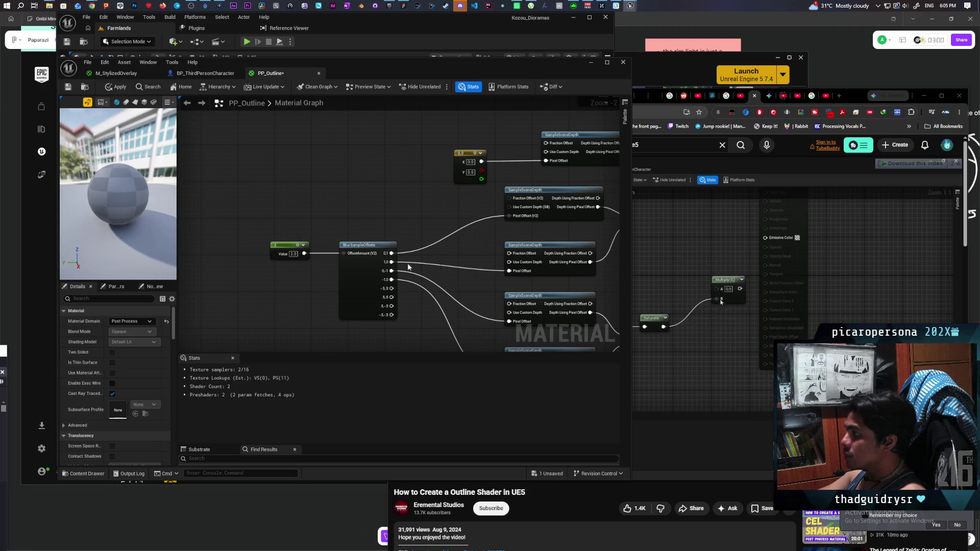
click(294, 254)
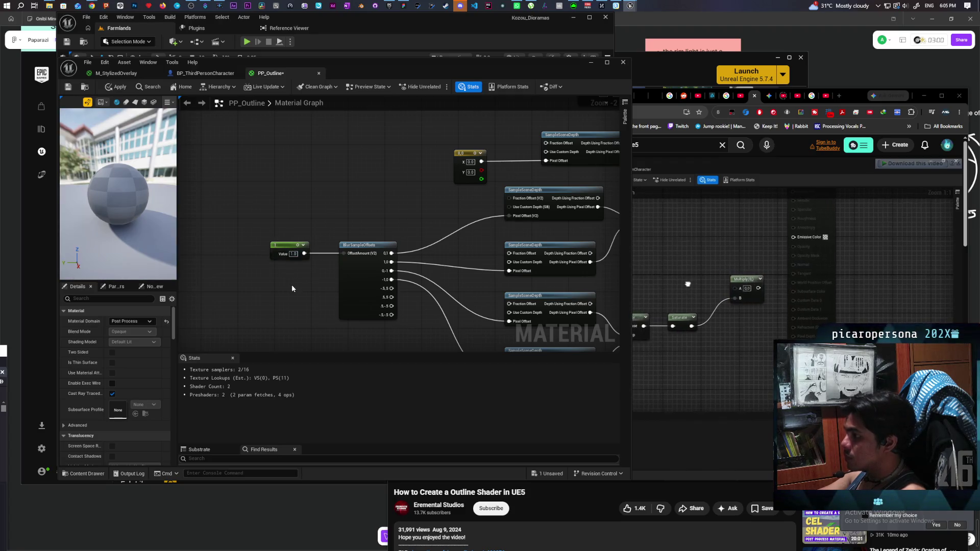
mouse_move(292, 284)
mouse_down()
mouse_move(322, 265)
mouse_move(401, 300)
mouse_move(483, 297)
mouse_move(423, 283)
mouse_up()
mouse_move(467, 246)
mouse_down()
mouse_move(469, 255)
mouse_move(526, 168)
mouse_move(318, 170)
mouse_up()
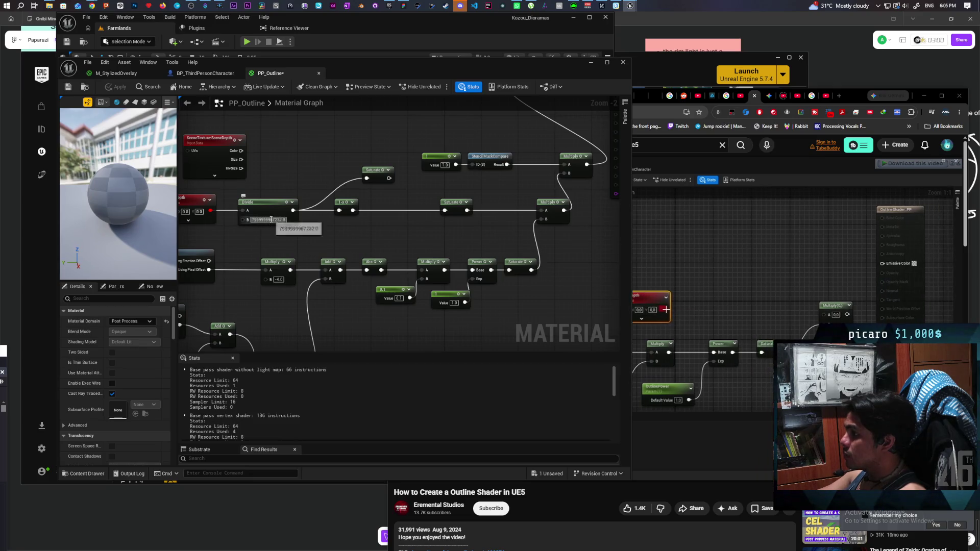
Set the Divide node's divisor to 8000 and apply the material
text(8)
click(308, 159)
text(000)
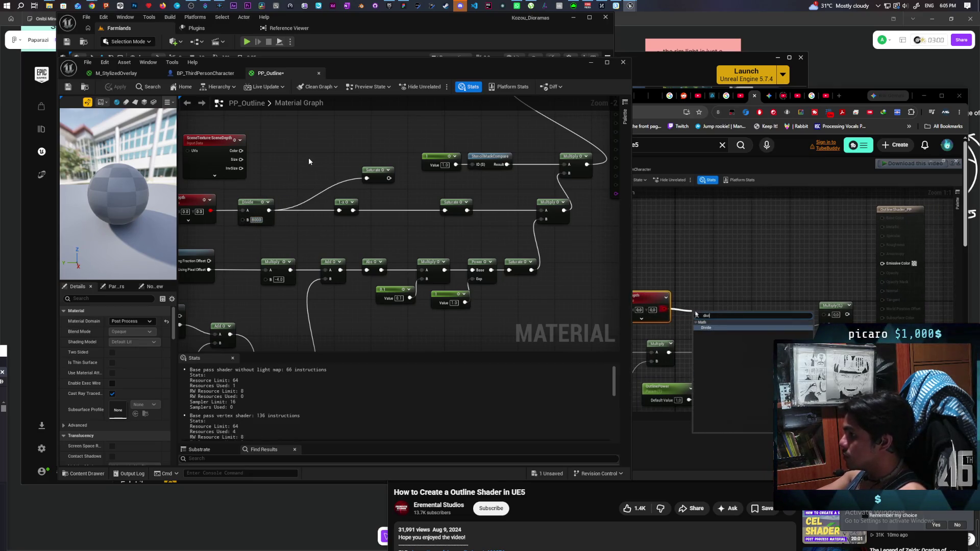
key(Return)
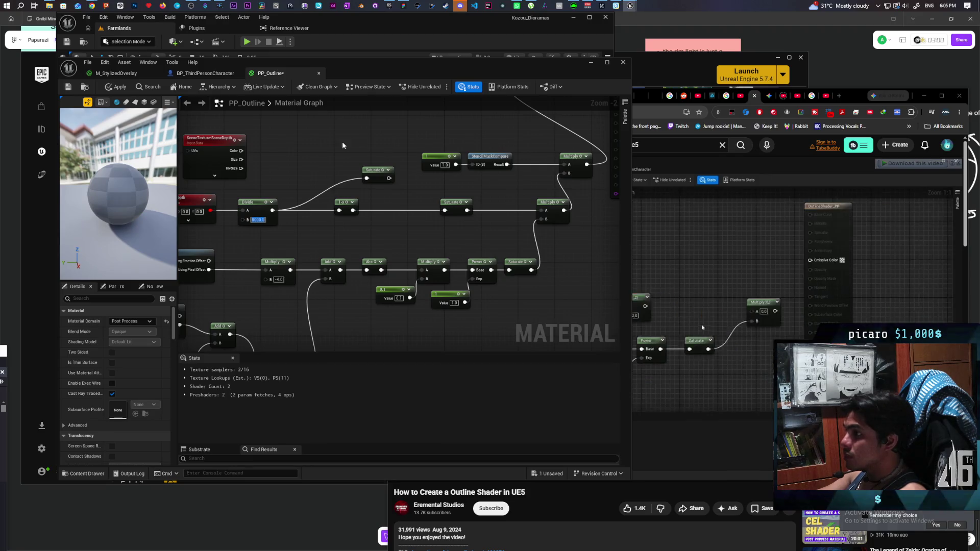
click(116, 88)
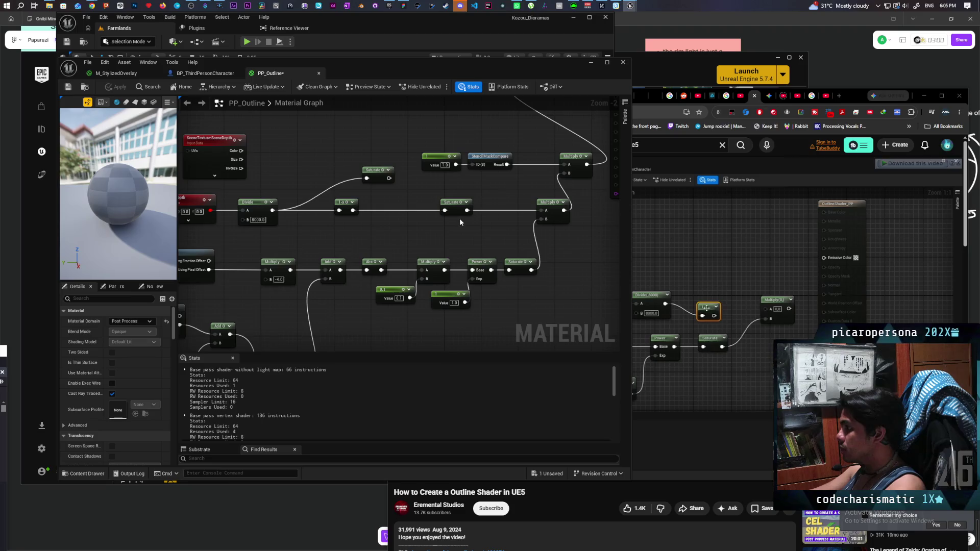
Feed the Multiply result into the Lerp's Alpha and save PP_Outline
mouse_move(489, 231)
mouse_down()
mouse_move(435, 247)
mouse_move(391, 287)
mouse_up()
drag(466, 266, 434, 138)
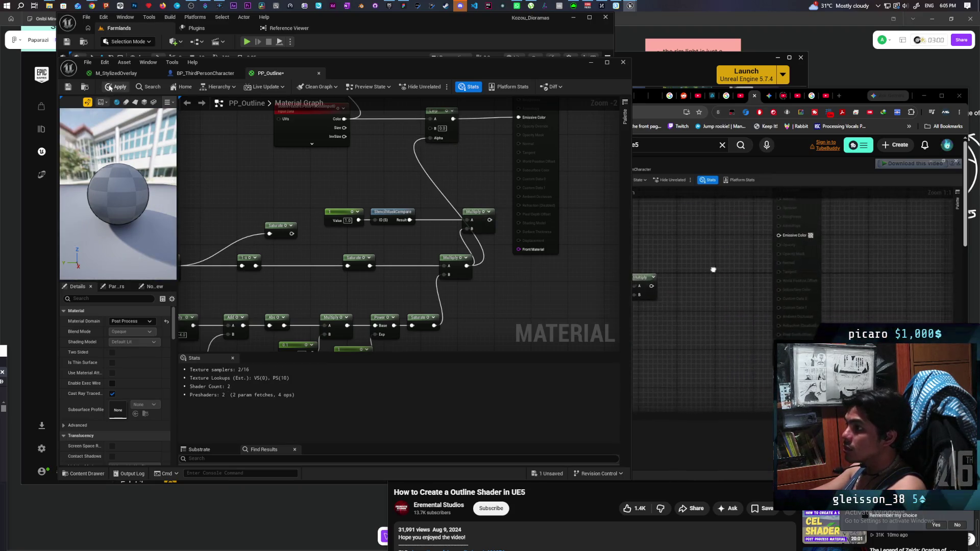
key(ctrl+s)
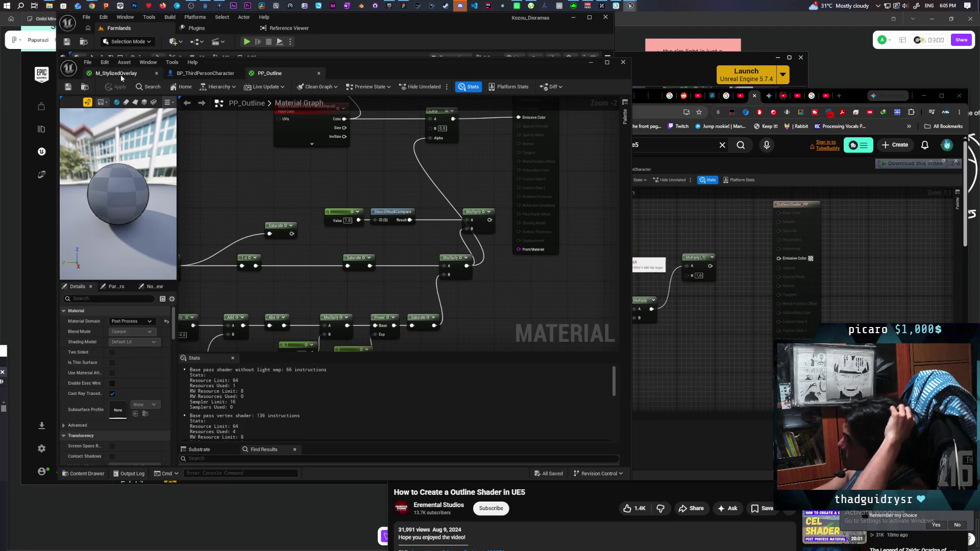
Move the material editor aside and fly the viewport in and out around the outlined character
mouse_move(362, 80)
mouse_down()
mouse_move(461, 107)
mouse_move(717, 114)
mouse_up()
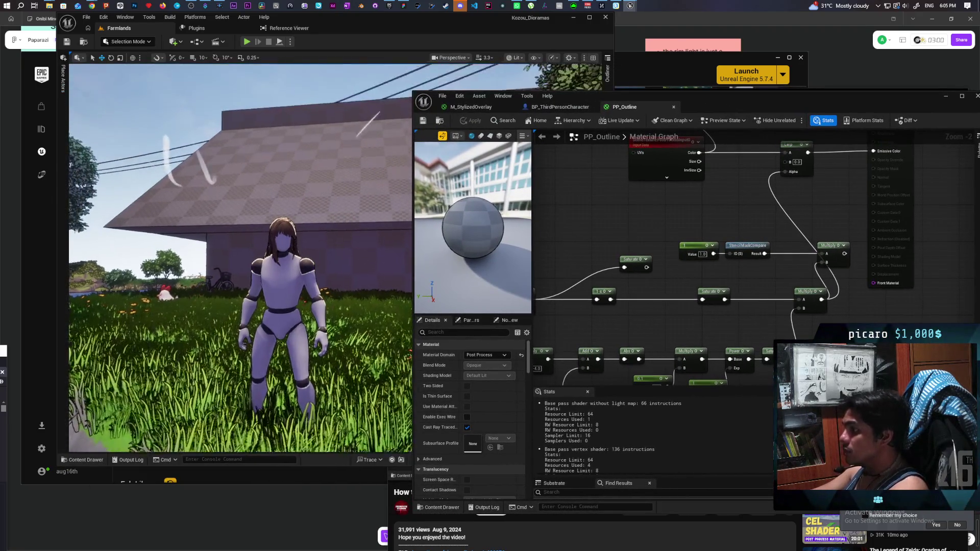
key(w)
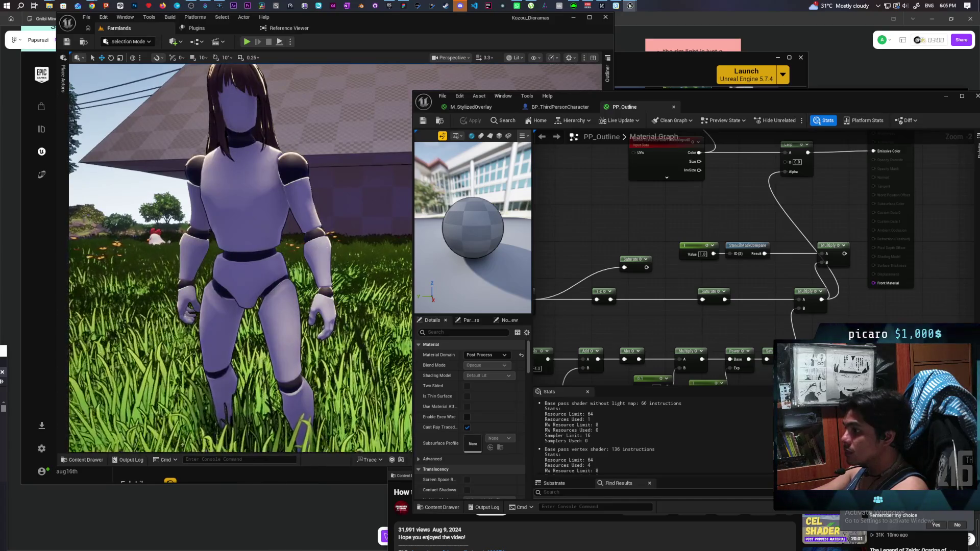
key(s)
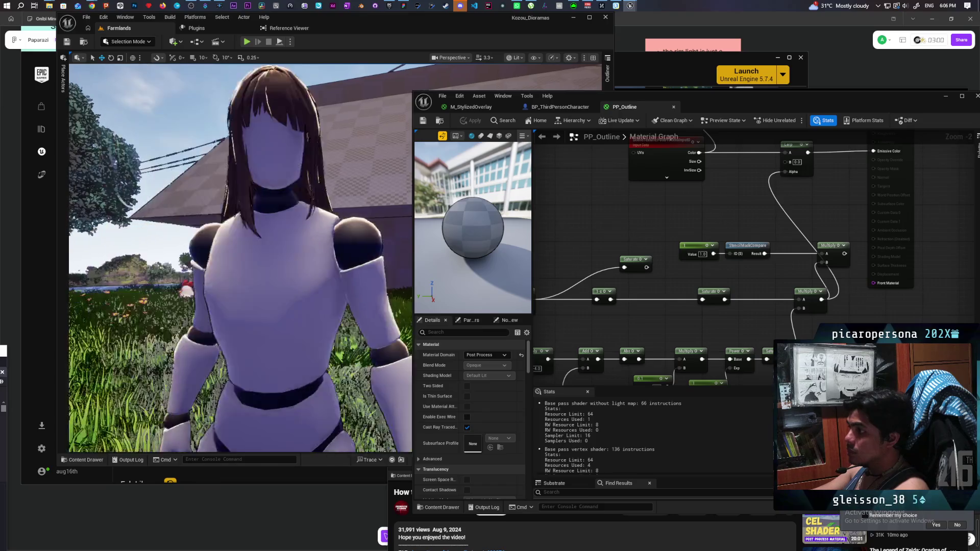
mouse_move(706, 193)
mouse_down()
mouse_move(633, 236)
mouse_move(612, 261)
mouse_up()
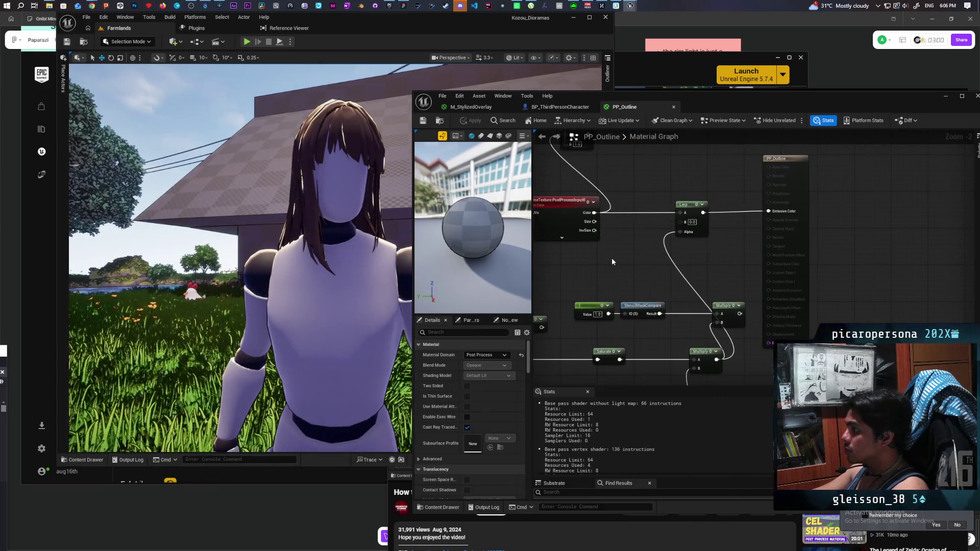
Replace the Constant3Vector with a Constant4Vector wired into the Lerp B input
click(608, 261)
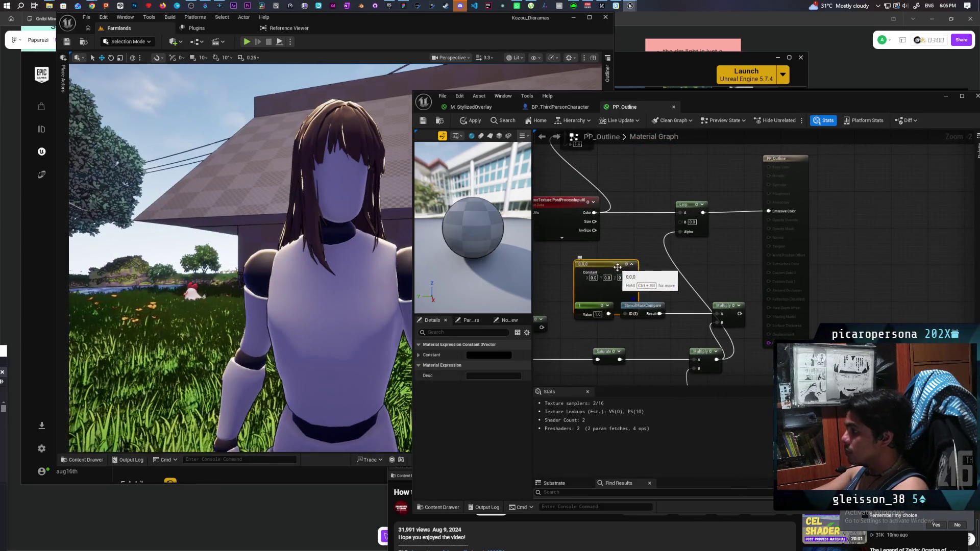
mouse_move(611, 262)
mouse_down()
mouse_move(607, 246)
mouse_move(684, 283)
mouse_move(679, 222)
mouse_up()
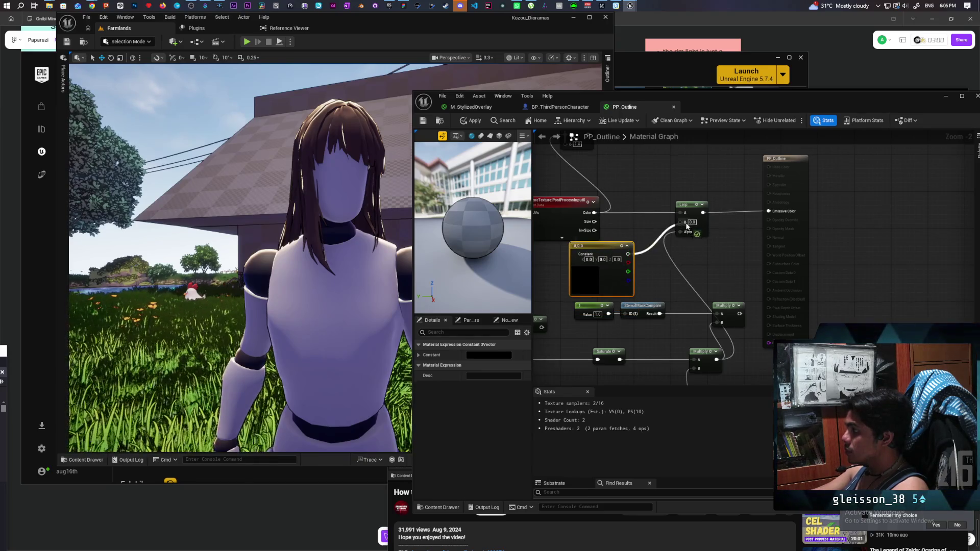
scroll(666, 266, down, 1)
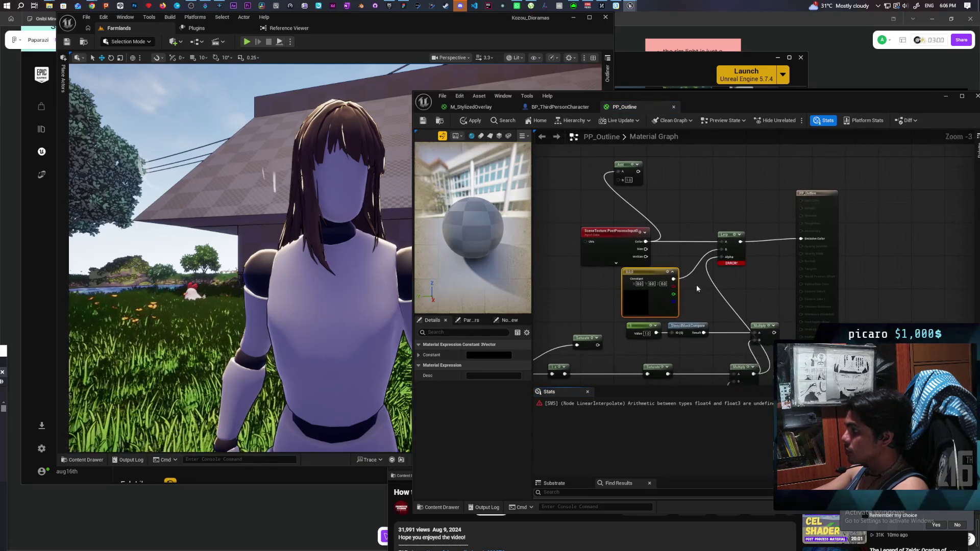
click(681, 296)
click(670, 296)
key(Delete)
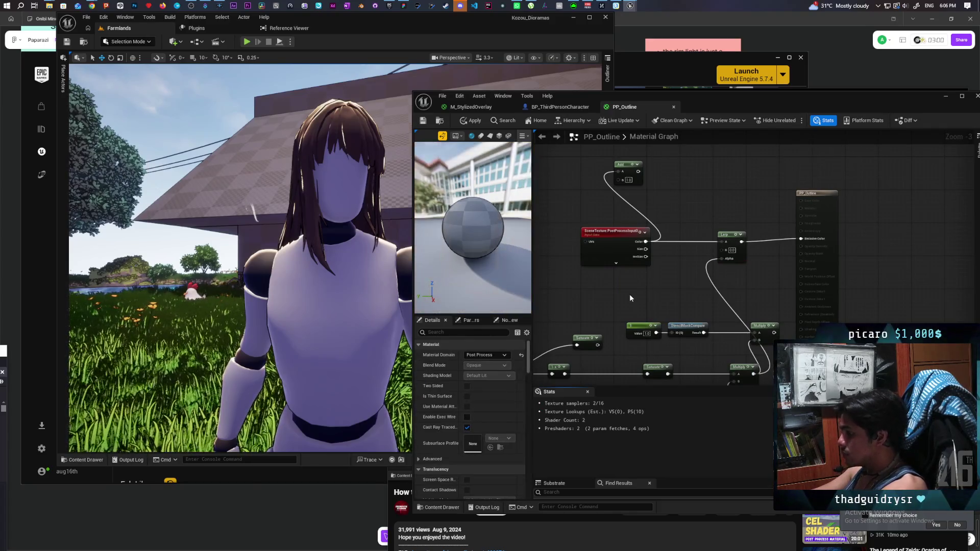
click(630, 274)
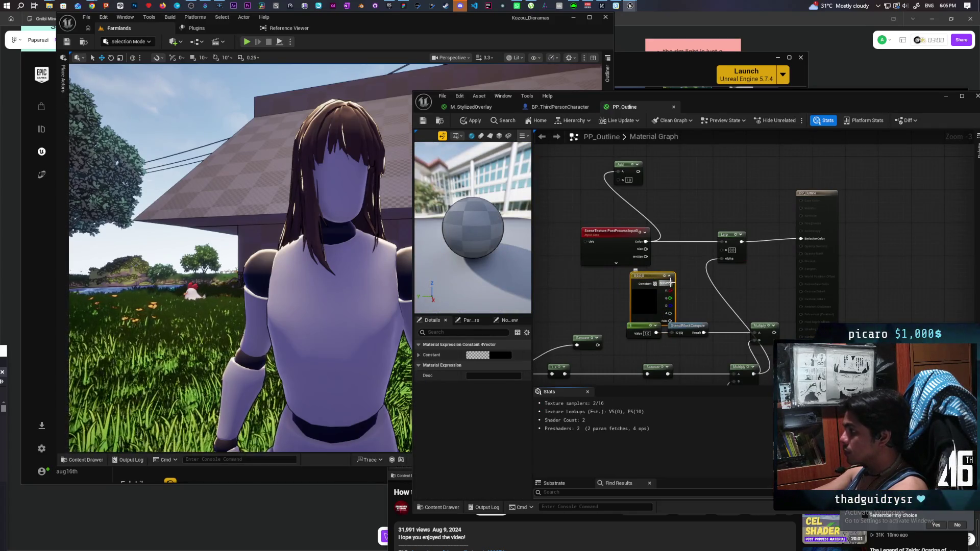
drag(669, 282, 721, 250)
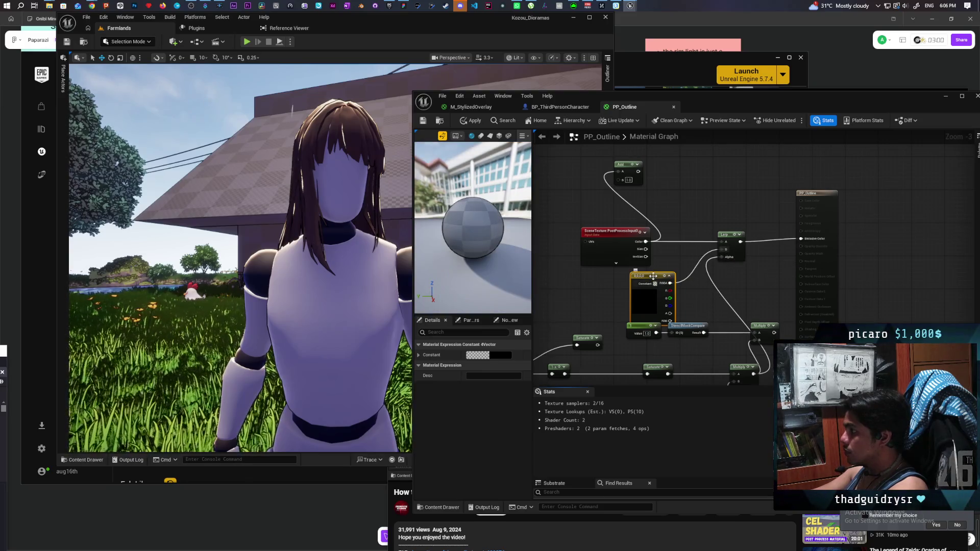
drag(653, 276, 661, 267)
Set the Constant4Vector outline colour to a dark red and apply the material
double_click(669, 301)
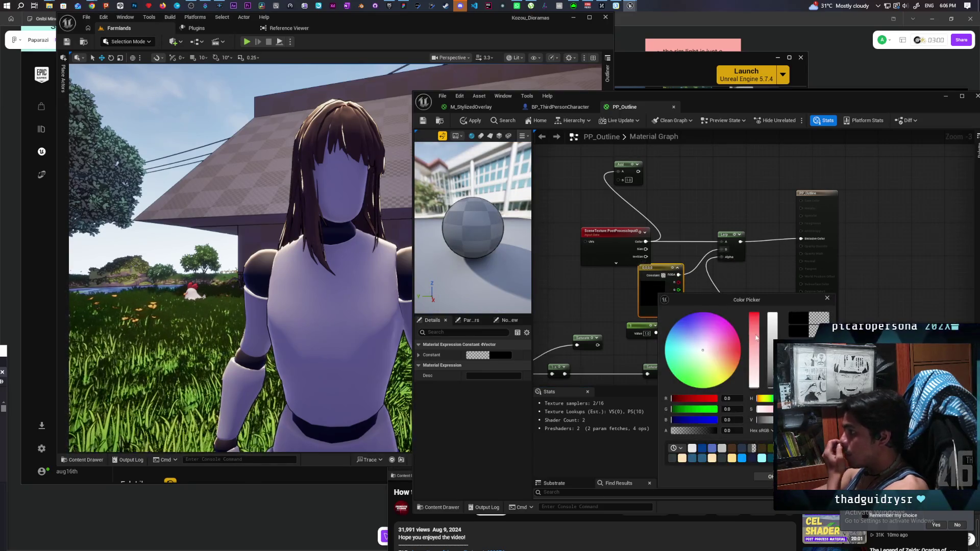
click(737, 350)
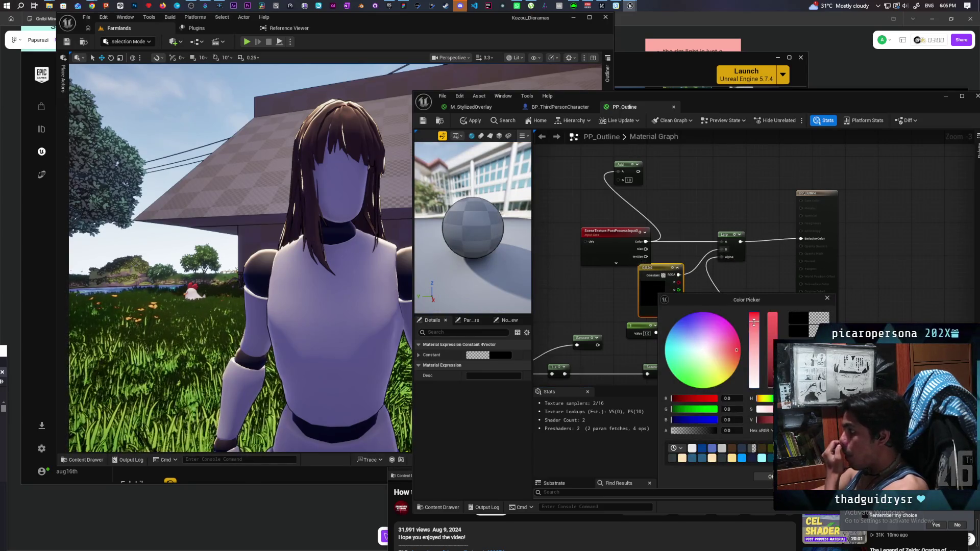
click(772, 380)
click(733, 354)
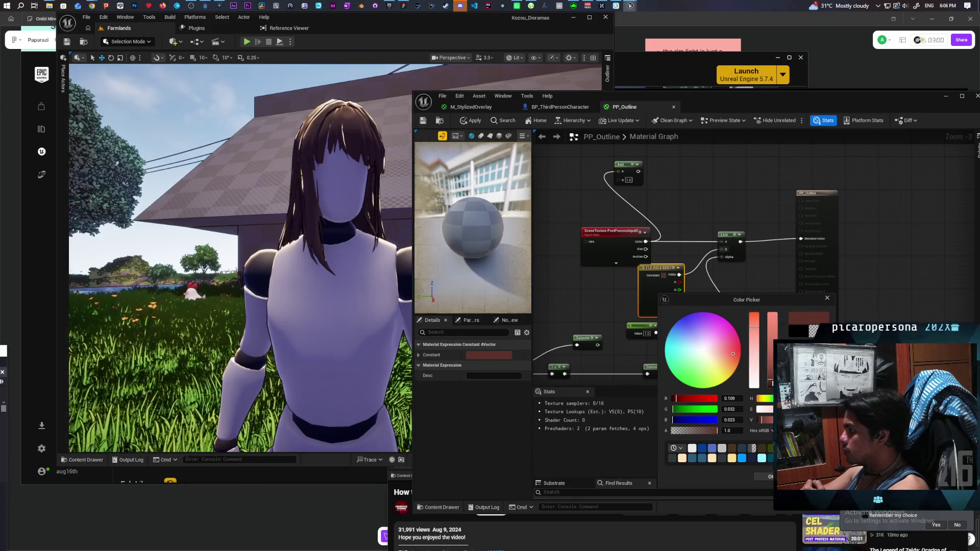
key(Return)
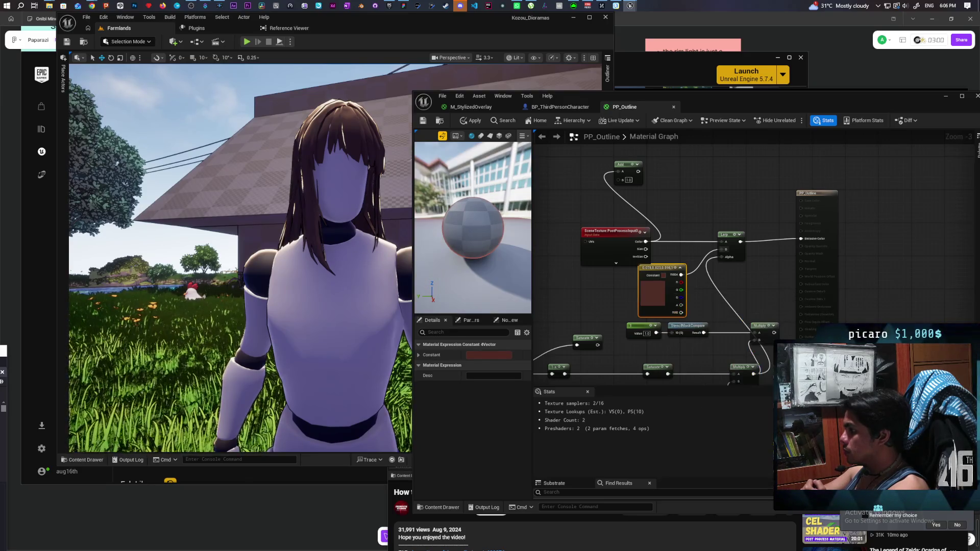
click(459, 123)
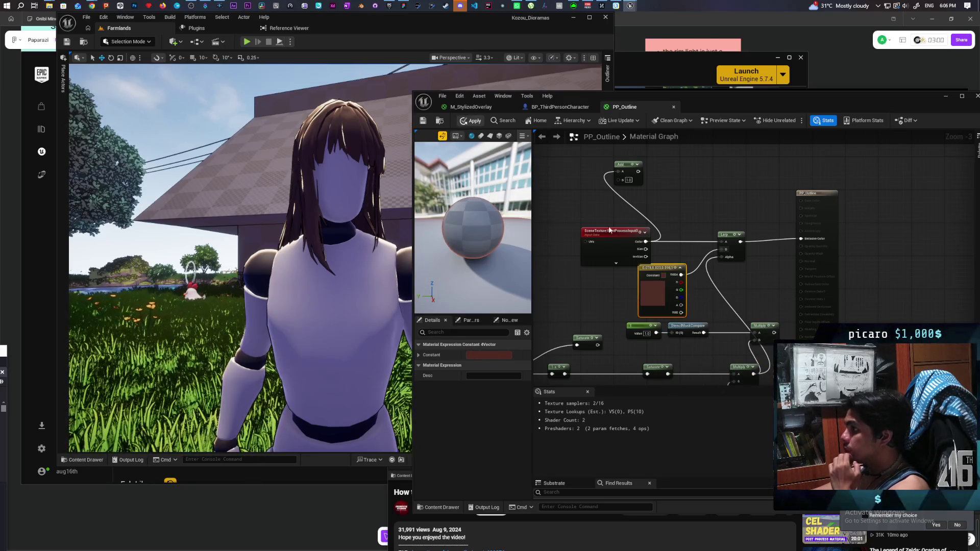
Change the outline colour to an orange-brown and apply again
double_click(656, 295)
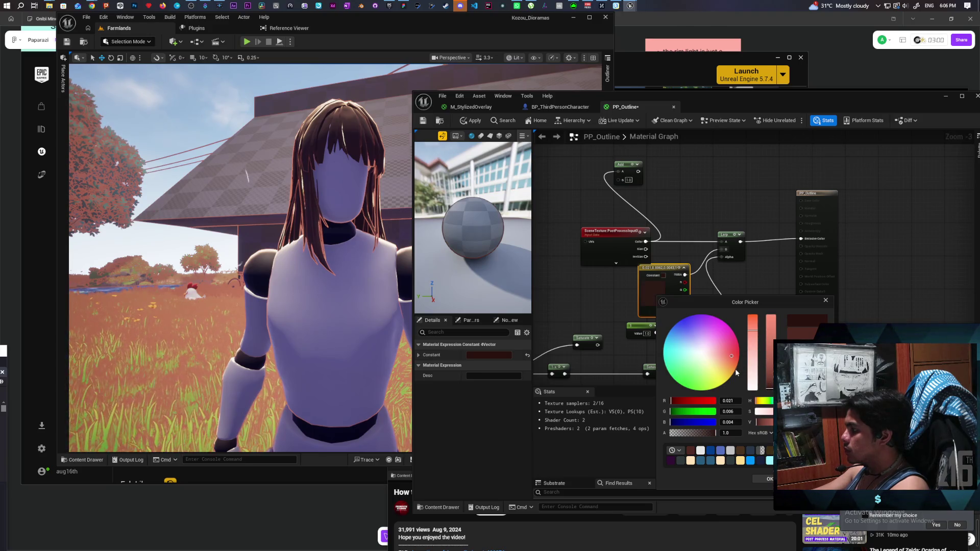
drag(734, 369, 731, 363)
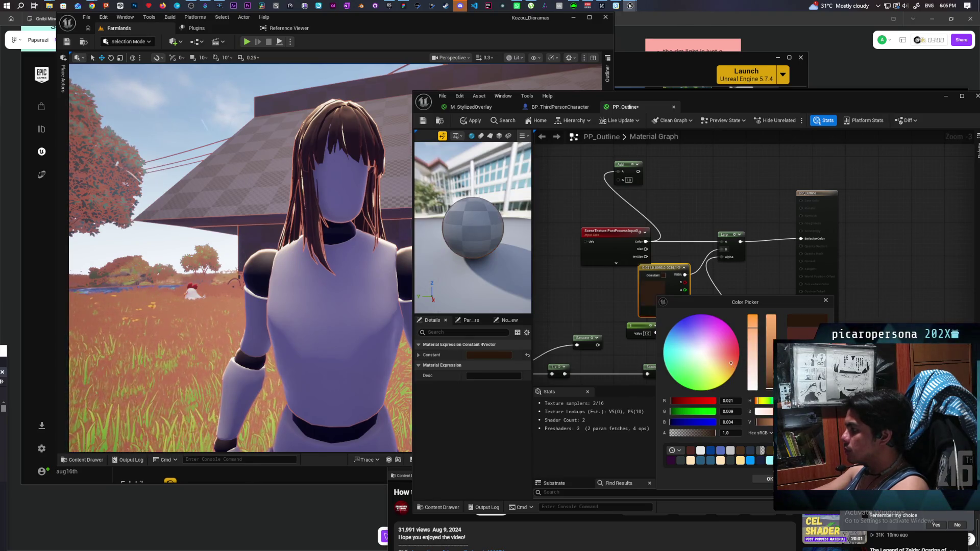
click(765, 479)
click(465, 123)
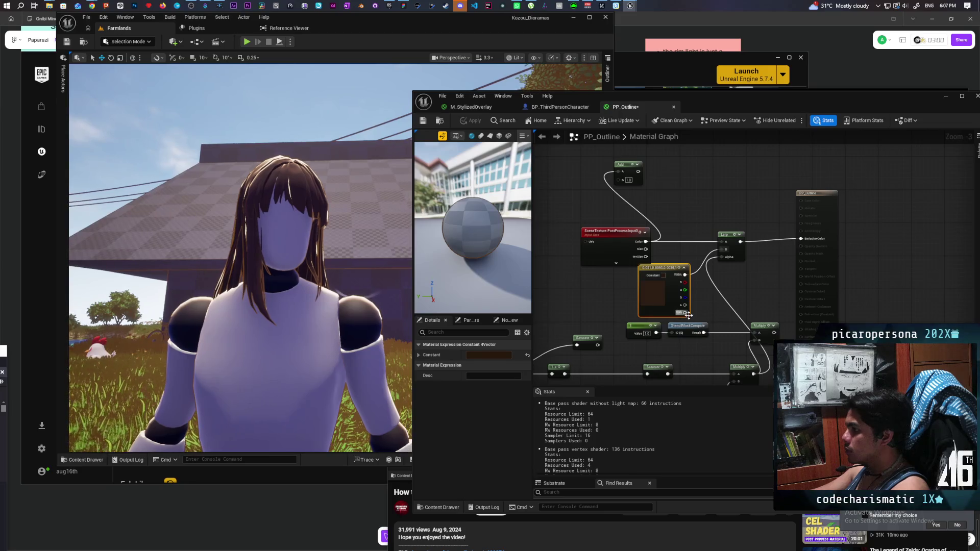
Set the outline colour to a near-black dark brown and apply
double_click(652, 291)
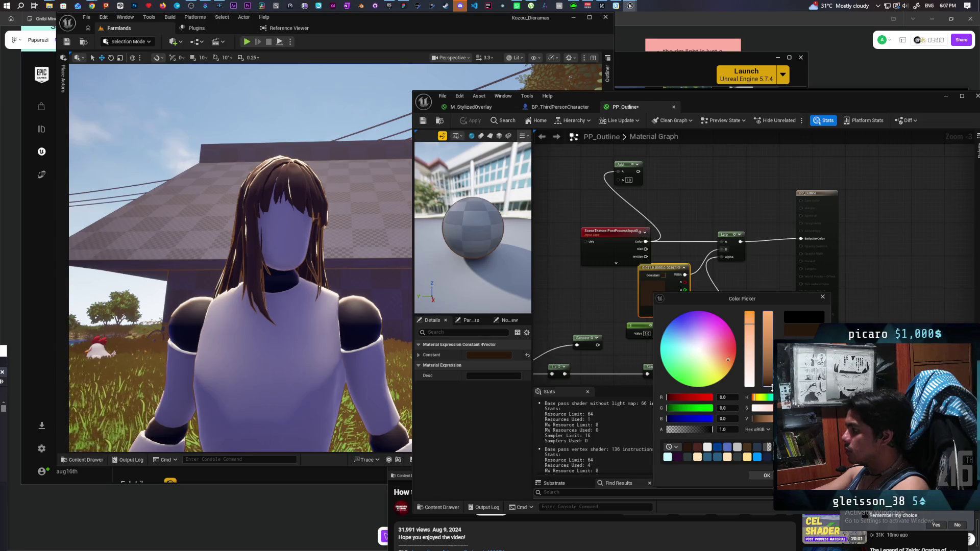
click(771, 385)
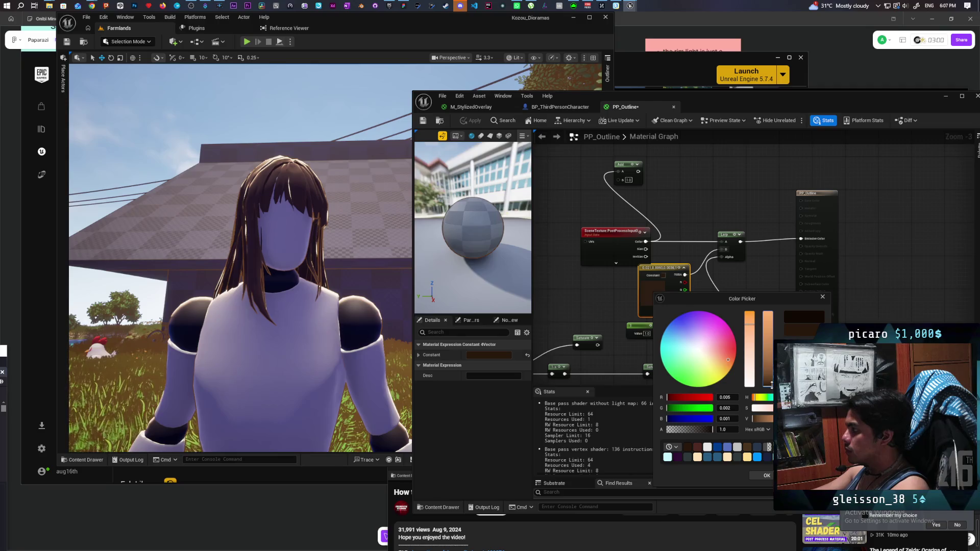
click(765, 475)
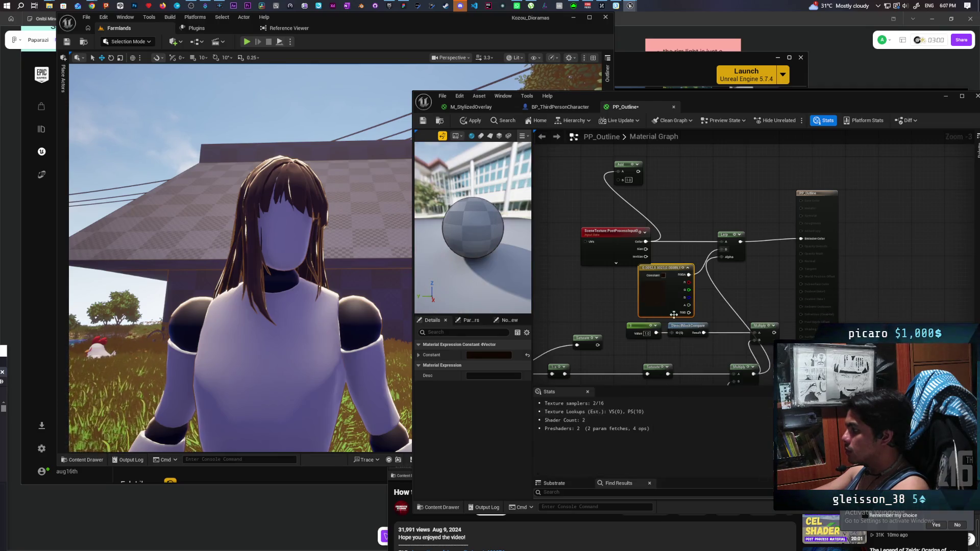
click(471, 121)
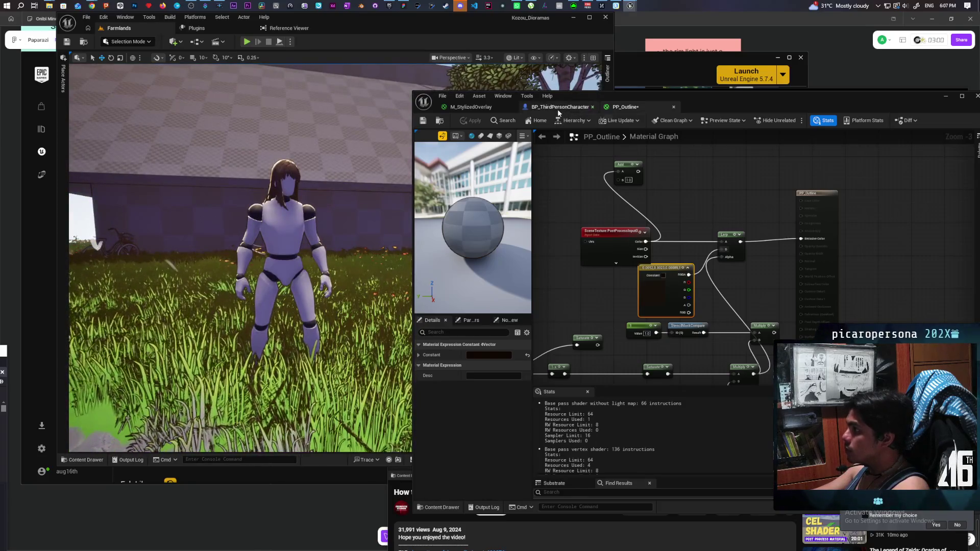
Check BP_ThirdPersonCharacter, return to PP_Outline, then bring the tutorial video forward
click(557, 108)
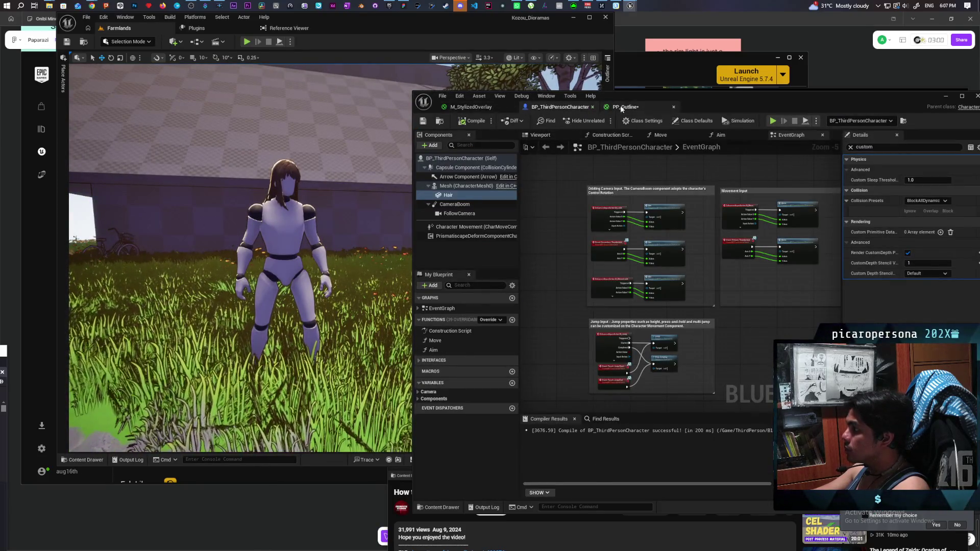
click(621, 108)
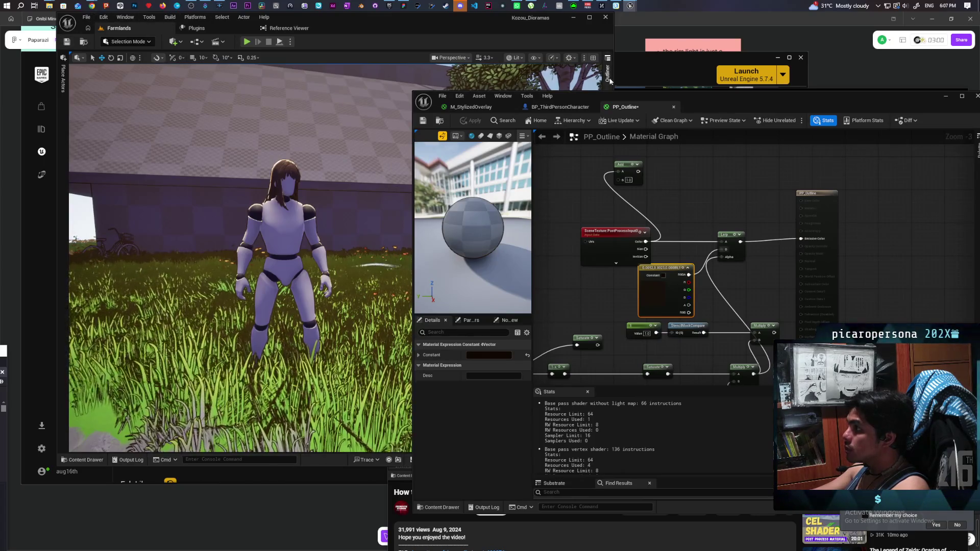
click(446, 520)
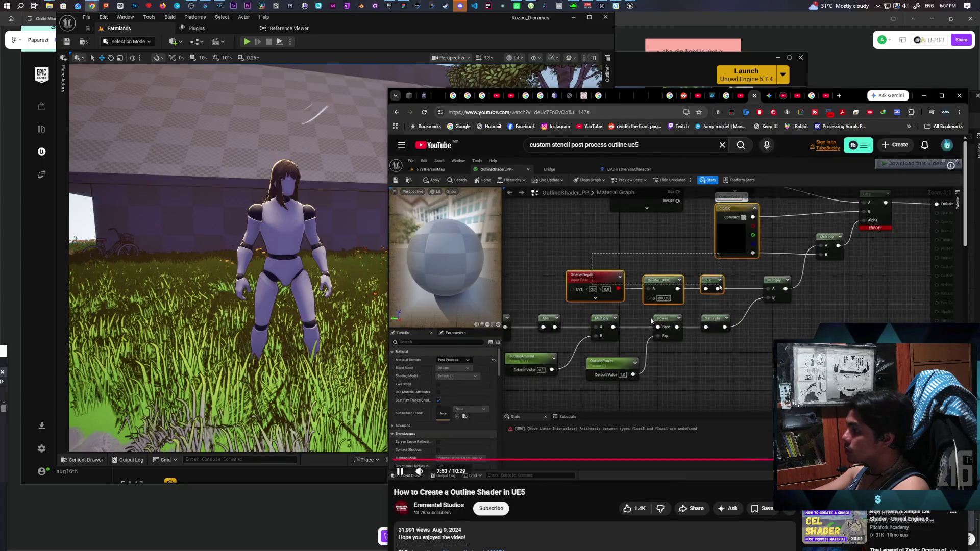
Skip the tutorial ahead to 10:21 with L, pause it, and minimise the browser
key(l)
key(l)
key(l)
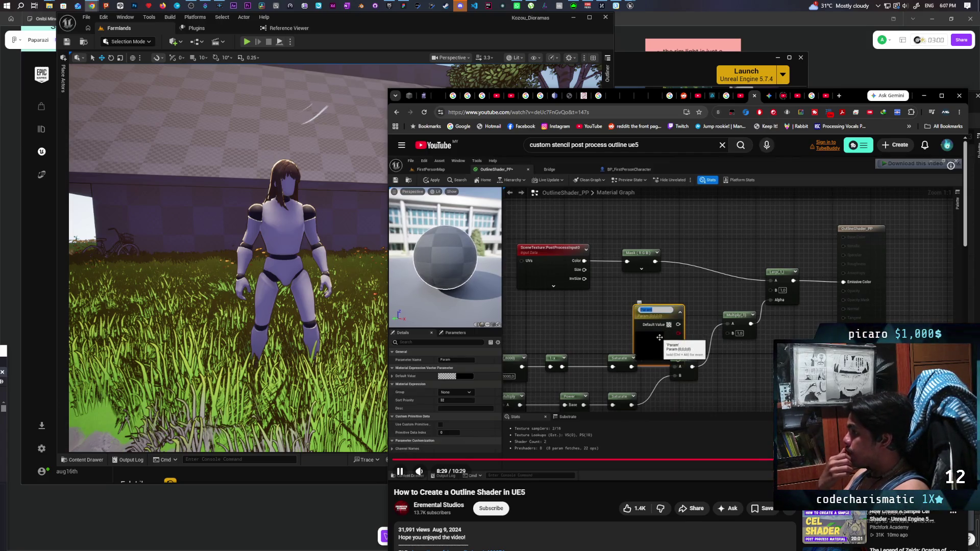
key(l)
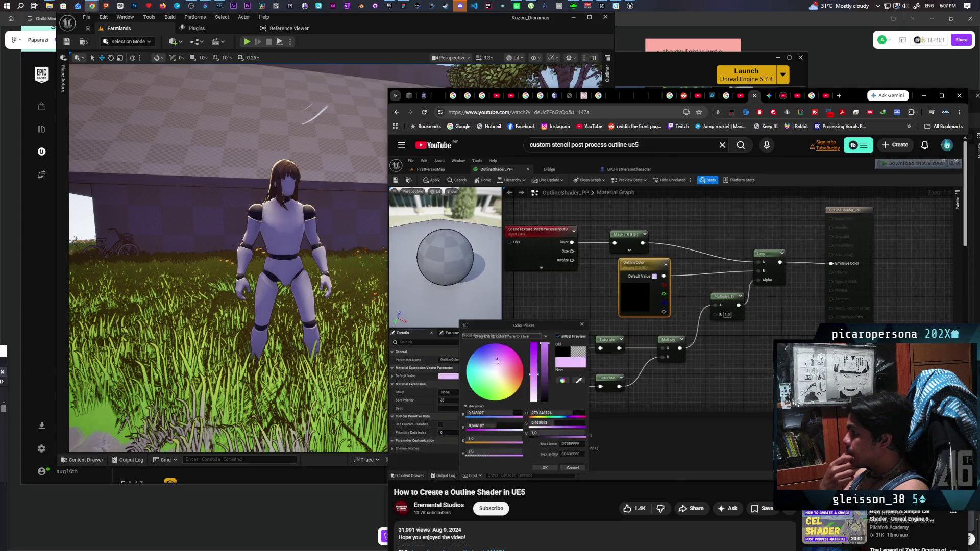
key(l)
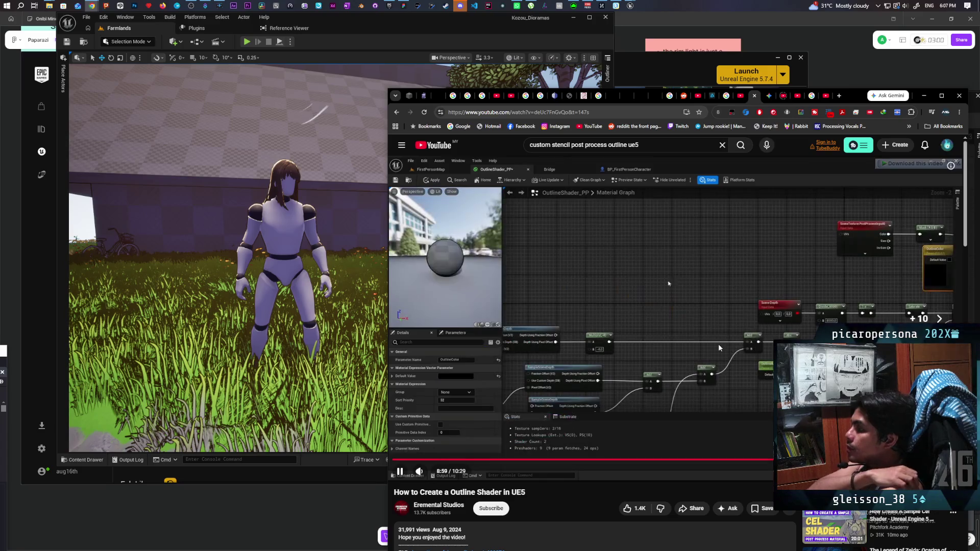
key(l)
key(l)
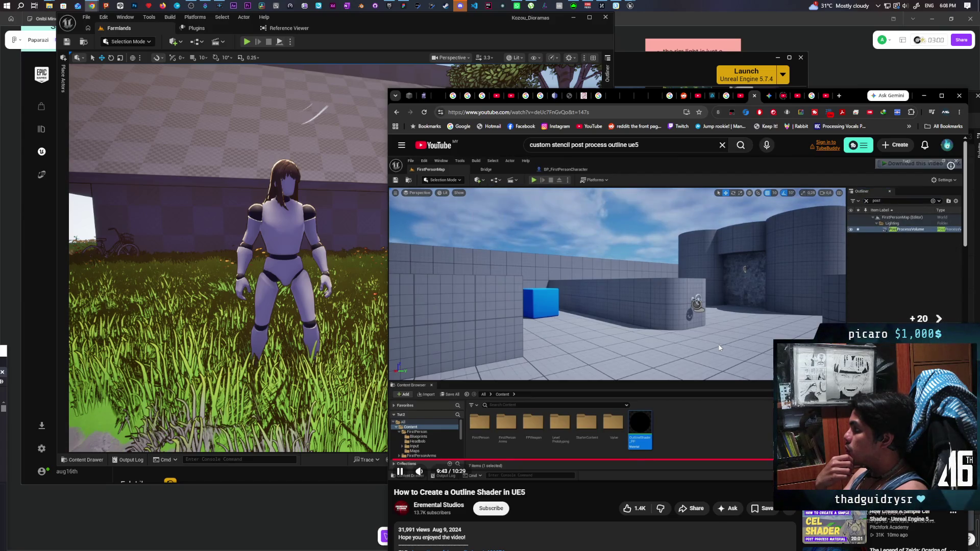
key(l)
key(l)
key(l)
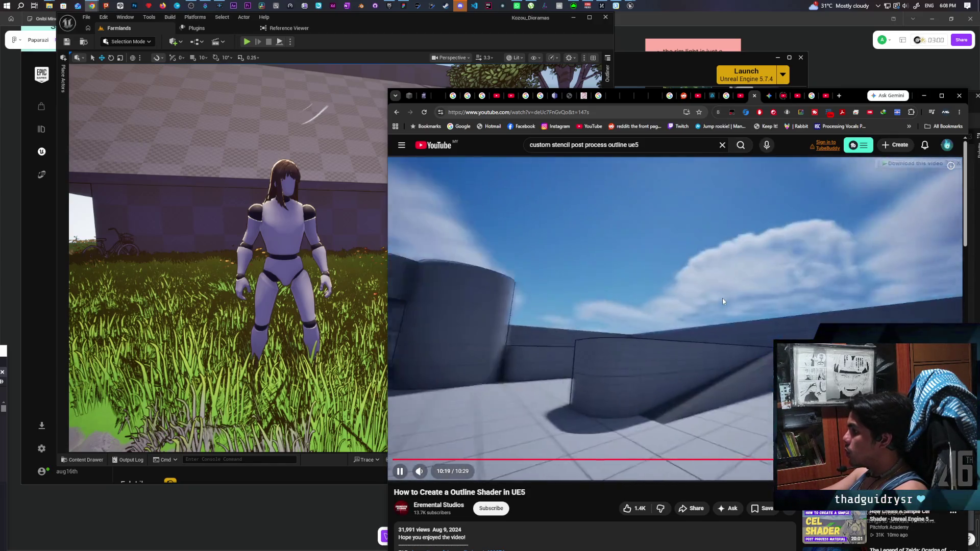
click(764, 201)
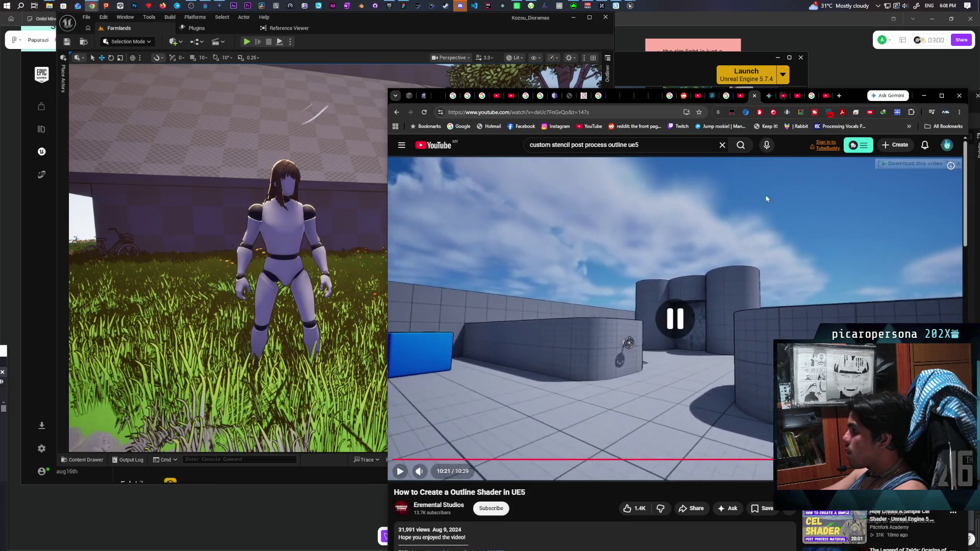
click(927, 95)
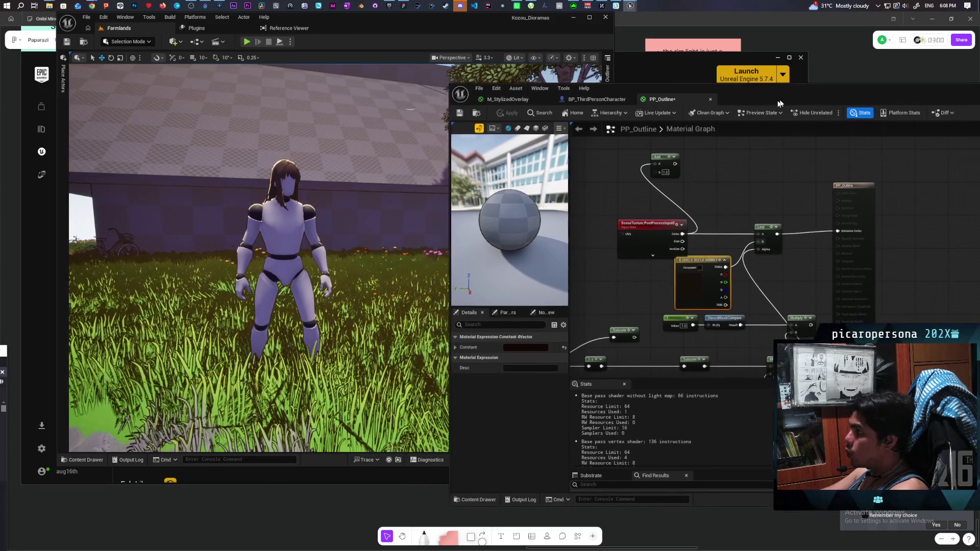
Orbit the level view to inspect the outline around the character's shoulder, tree and house
drag(736, 109, 775, 100)
mouse_move(311, 236)
mouse_down()
mouse_move(398, 236)
mouse_move(358, 236)
mouse_move(357, 214)
mouse_move(362, 255)
mouse_move(388, 245)
mouse_up()
mouse_move(289, 245)
mouse_down()
mouse_move(271, 246)
mouse_move(281, 250)
mouse_up()
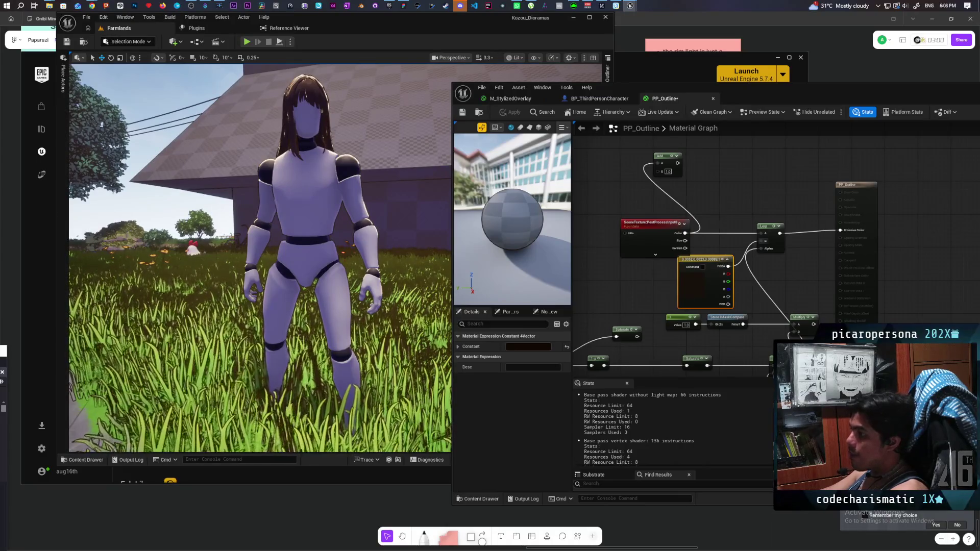
drag(282, 250, 271, 250)
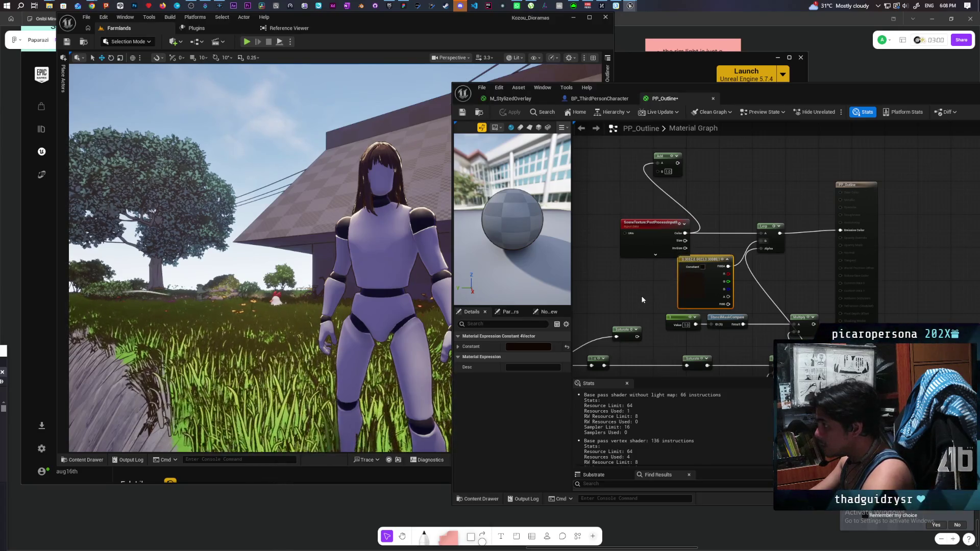
Move the SceneTexture node up-left, save PP_Outline, and bring the YouTube tutorial back
mouse_move(642, 299)
mouse_down()
mouse_move(668, 295)
mouse_move(661, 319)
mouse_up()
mouse_move(668, 262)
mouse_down()
mouse_move(642, 241)
mouse_move(655, 242)
mouse_up()
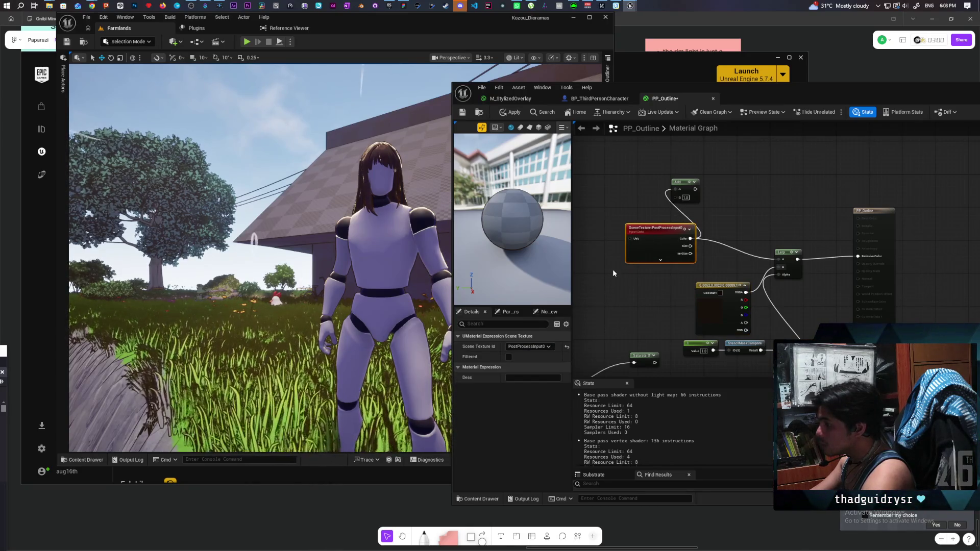
key(ctrl+s)
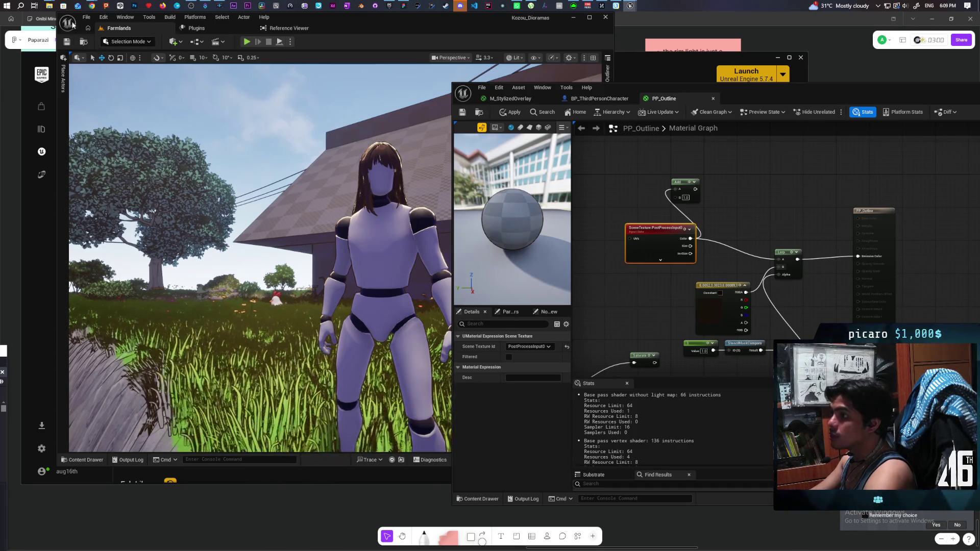
mouse_move(91, 5)
click(615, 46)
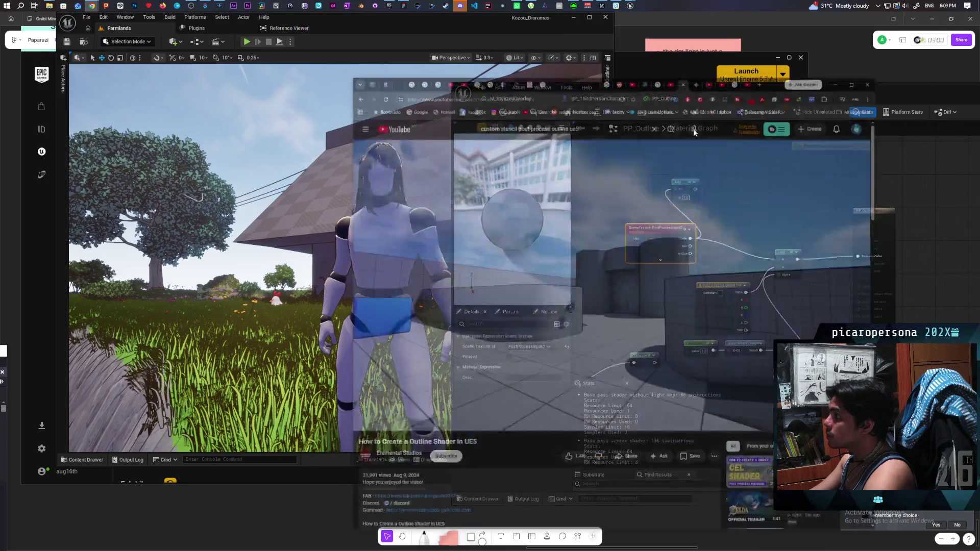
Go back in the tab history to the UE5 Stencil Outline Post Process Gemini chat
drag(847, 95, 843, 88)
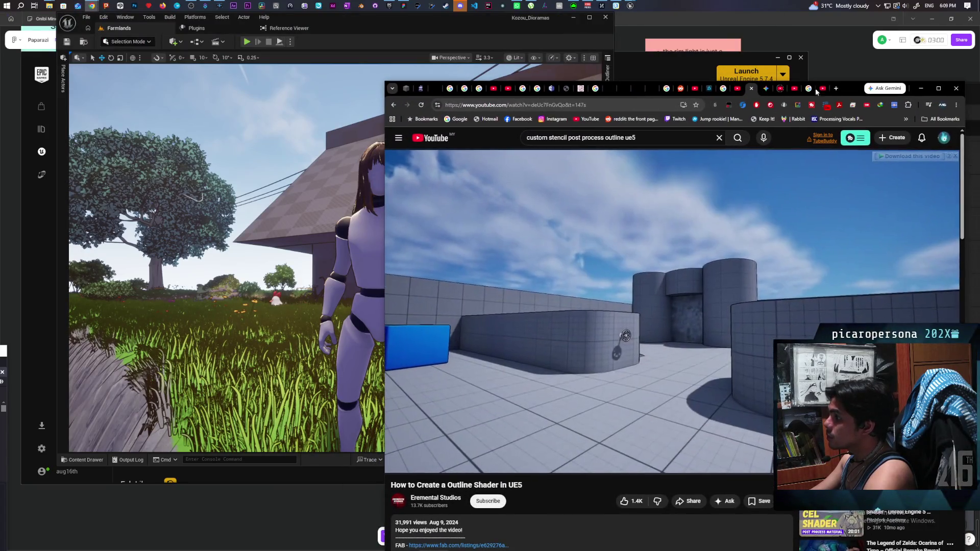
right_click(397, 105)
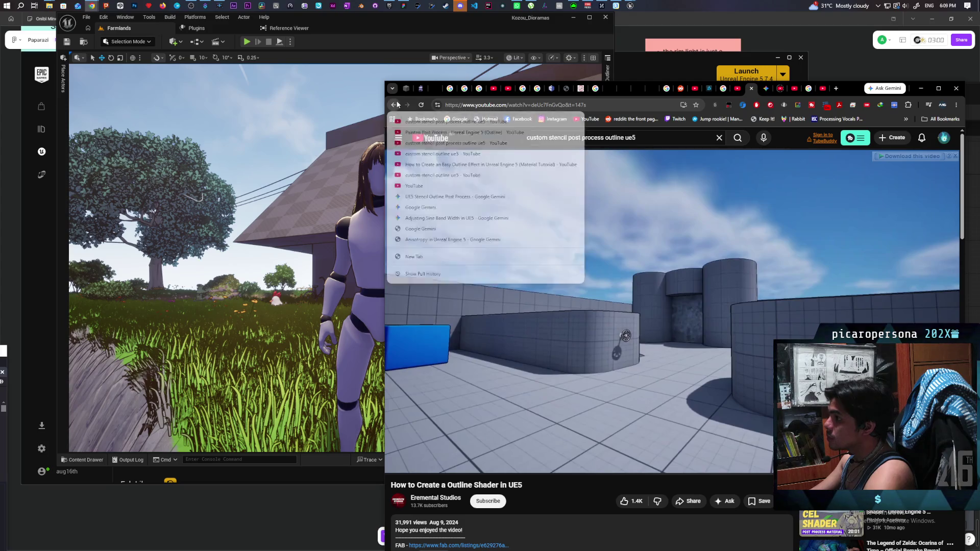
click(502, 204)
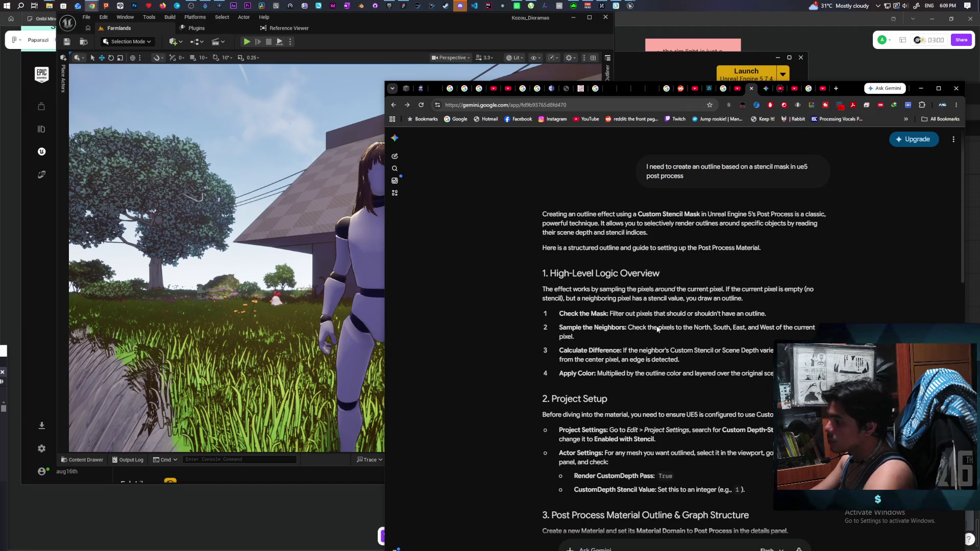
Scroll past Project Setup and move the browser aside to focus the material editor
scroll(663, 307, down, 5)
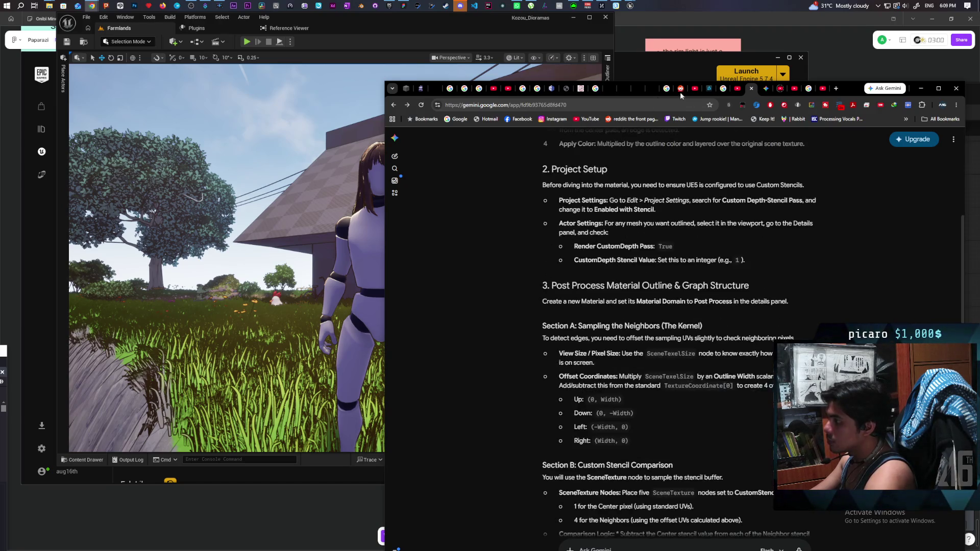
mouse_move(848, 91)
mouse_down()
mouse_move(804, 48)
mouse_move(834, 39)
mouse_move(586, 41)
mouse_up()
click(763, 203)
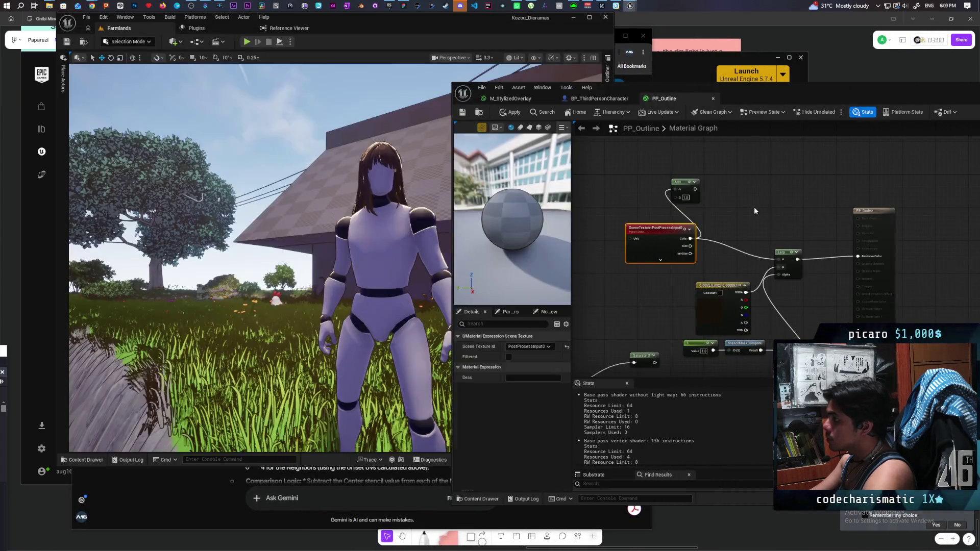
Arrange the PP_Outline editor on the left and the Gemini guide on the right half
scroll(730, 227, up, 6)
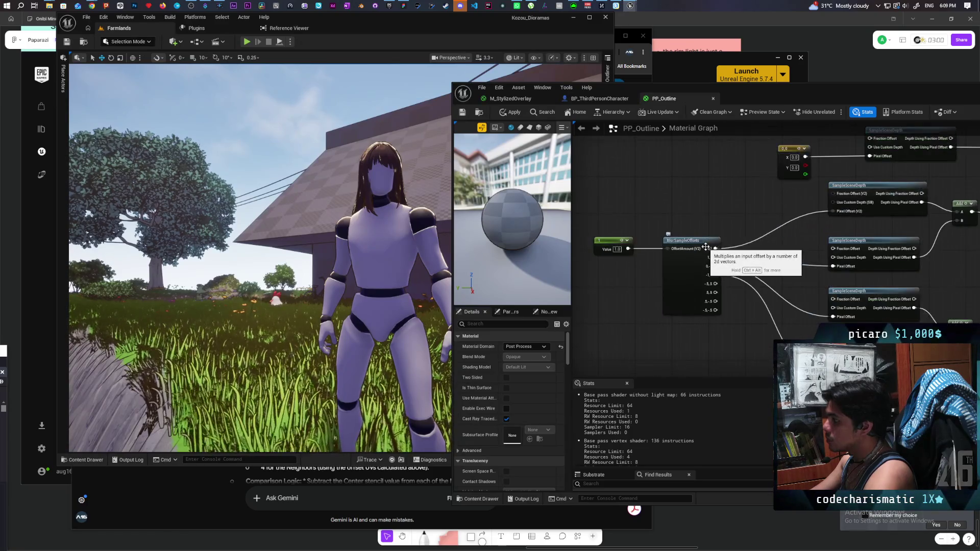
drag(730, 227, 747, 246)
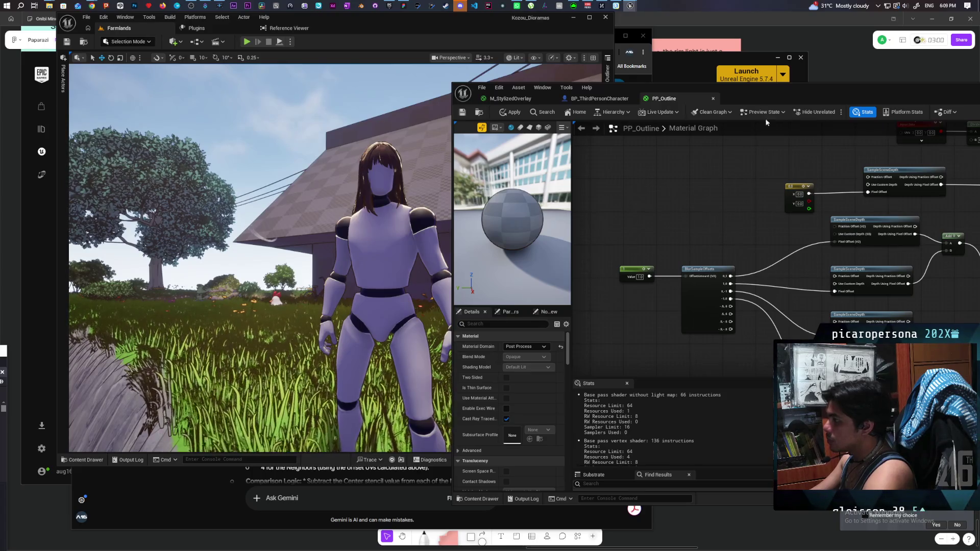
mouse_move(773, 94)
mouse_down()
mouse_move(451, 103)
mouse_move(341, 85)
mouse_up()
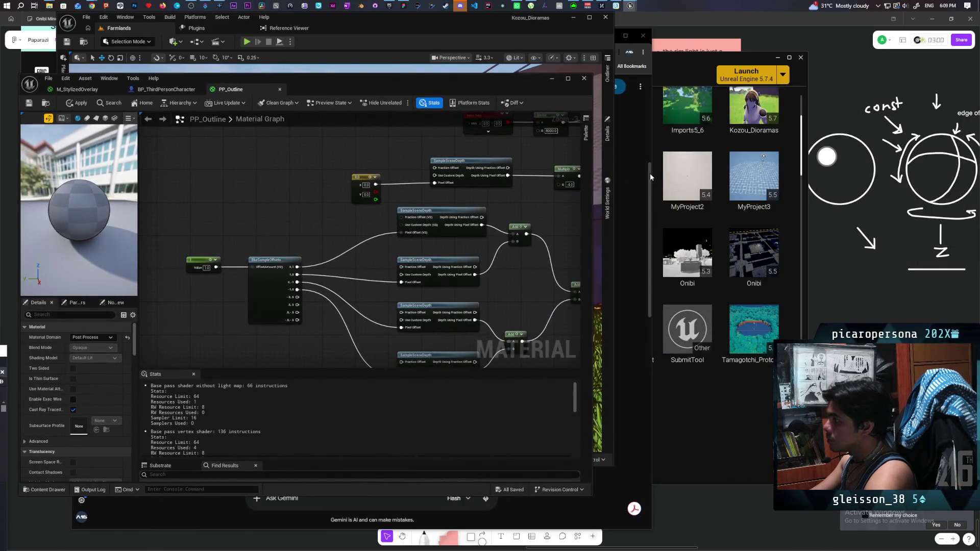
click(649, 173)
drag(537, 38, 878, 39)
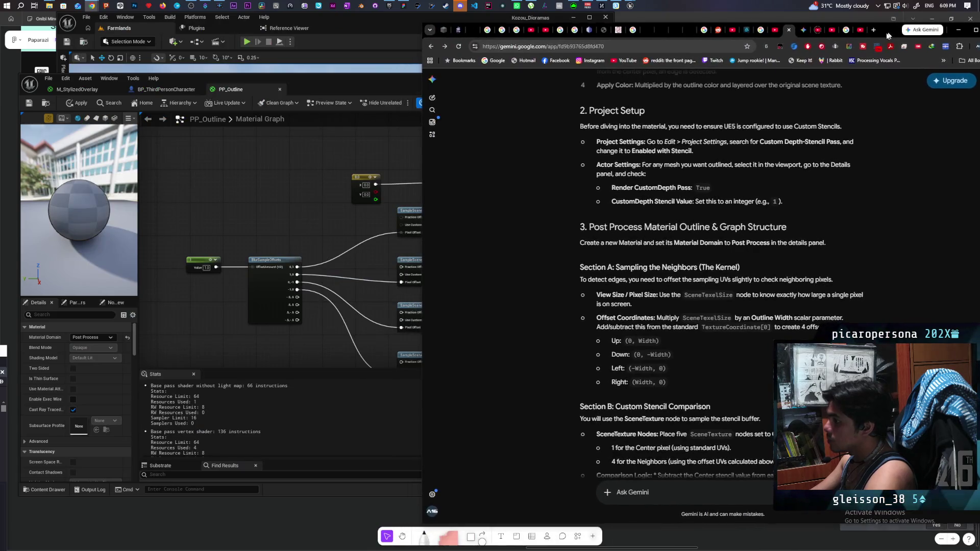
Ask Gemini how to limit the blur-sample-offset scene-depth outline to the stencilled object, resending after the error
text(i am)
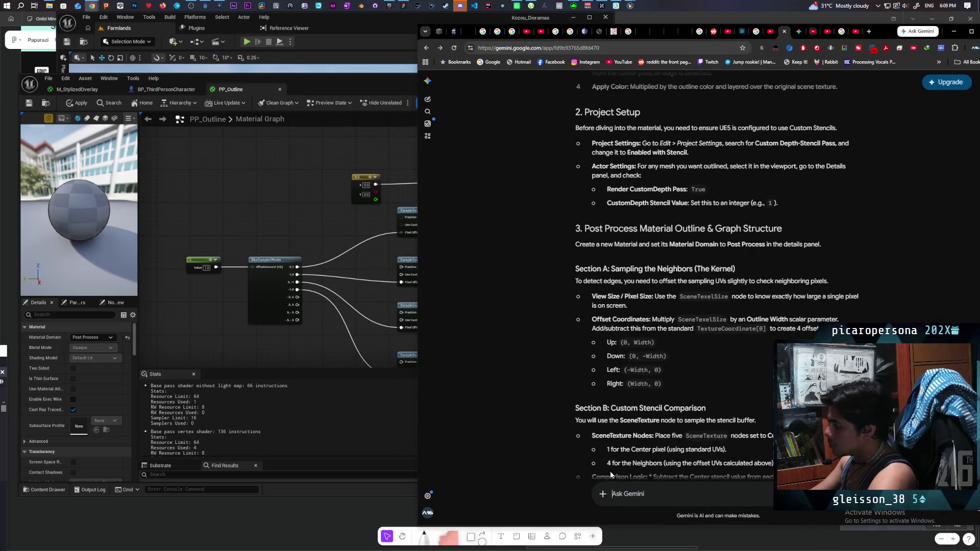
text( using)
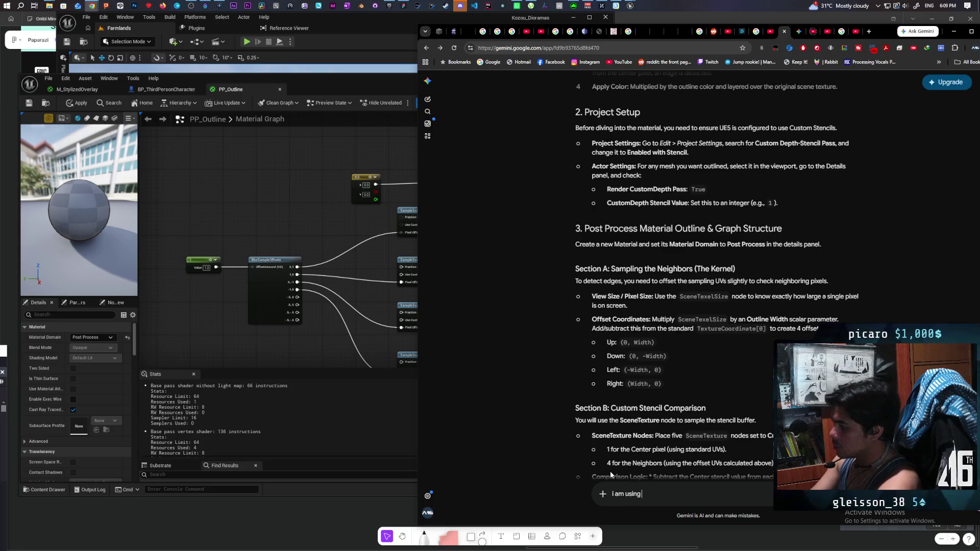
text( blur samp)
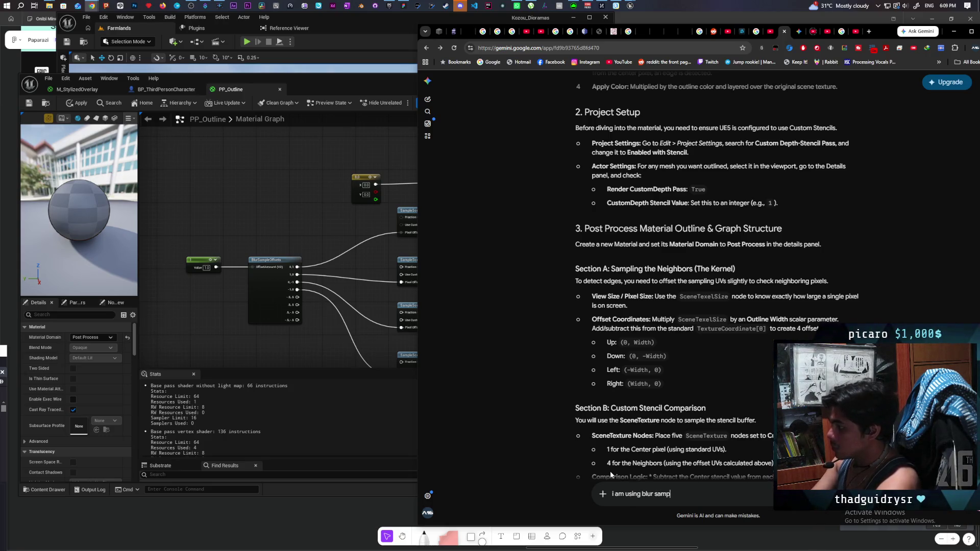
text(le offset )
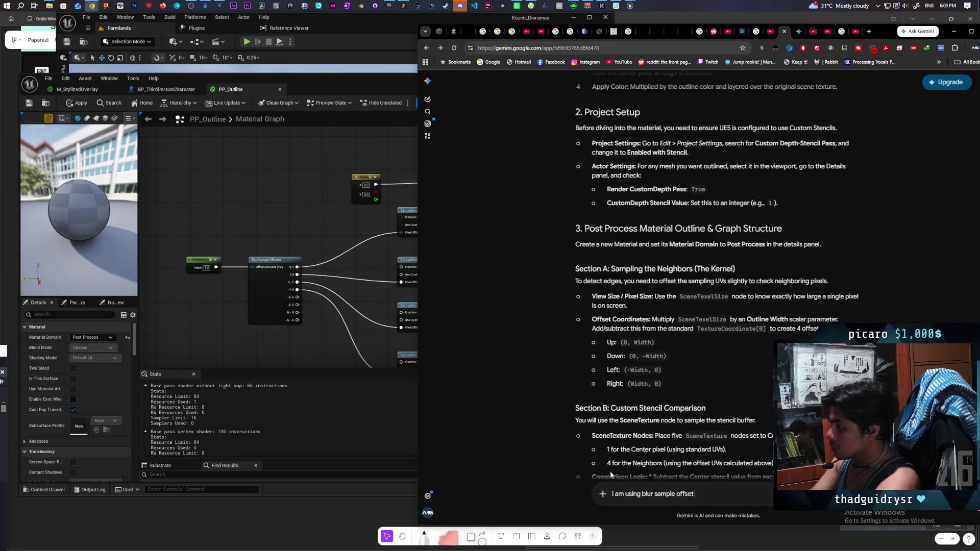
text(with sample scene depth to get)
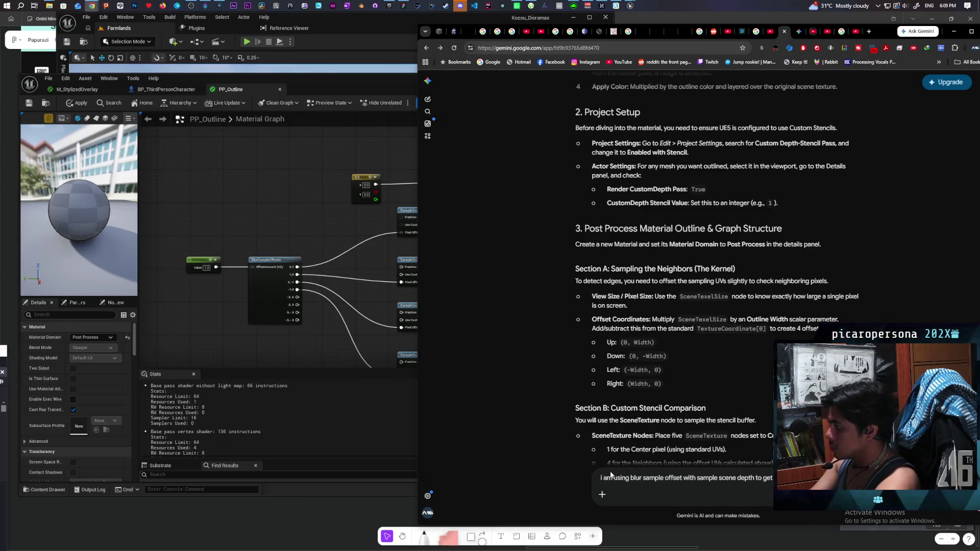
text( want )
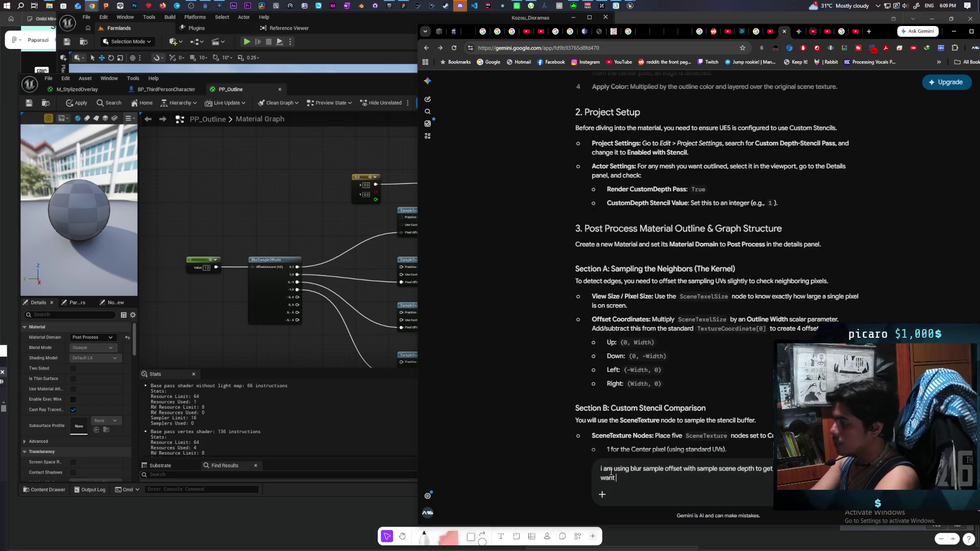
text(but it app)
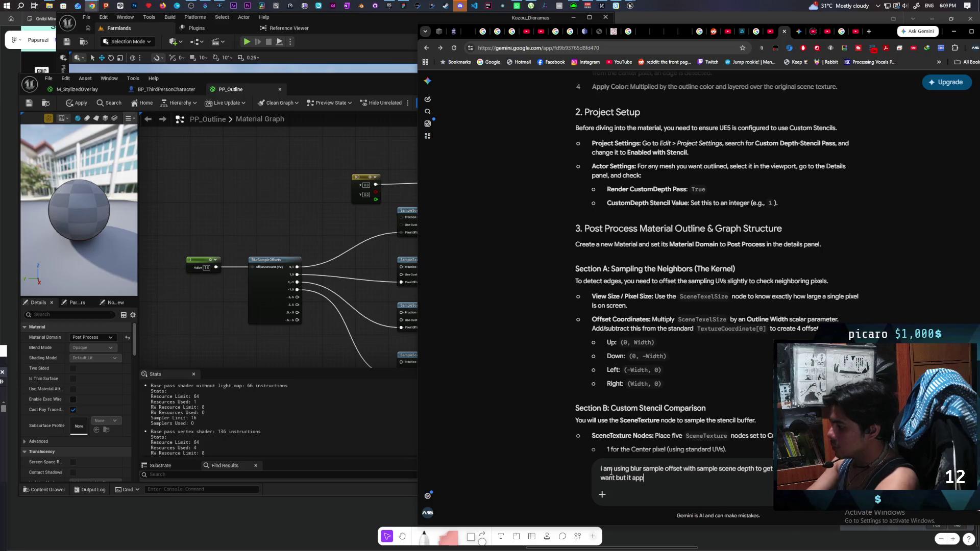
text(lies it to the )
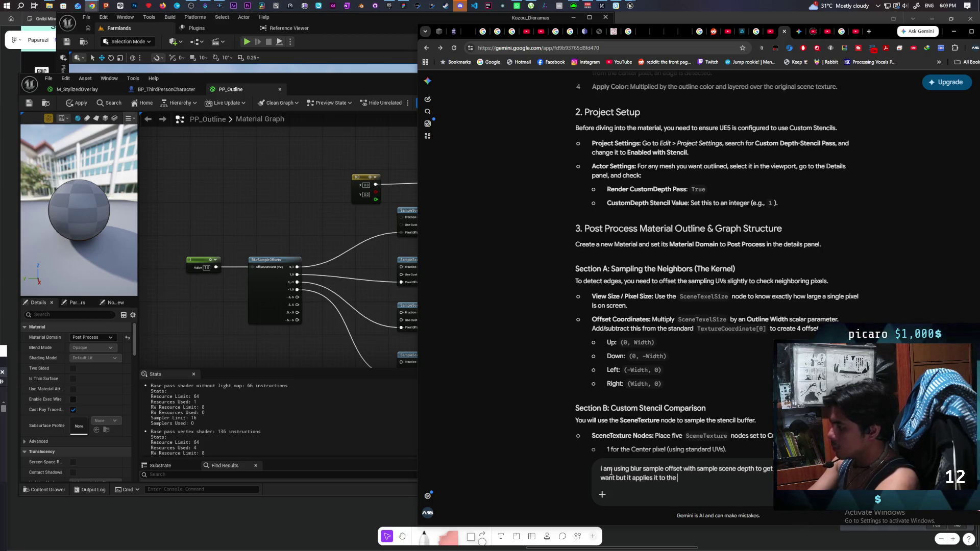
text(entire sc)
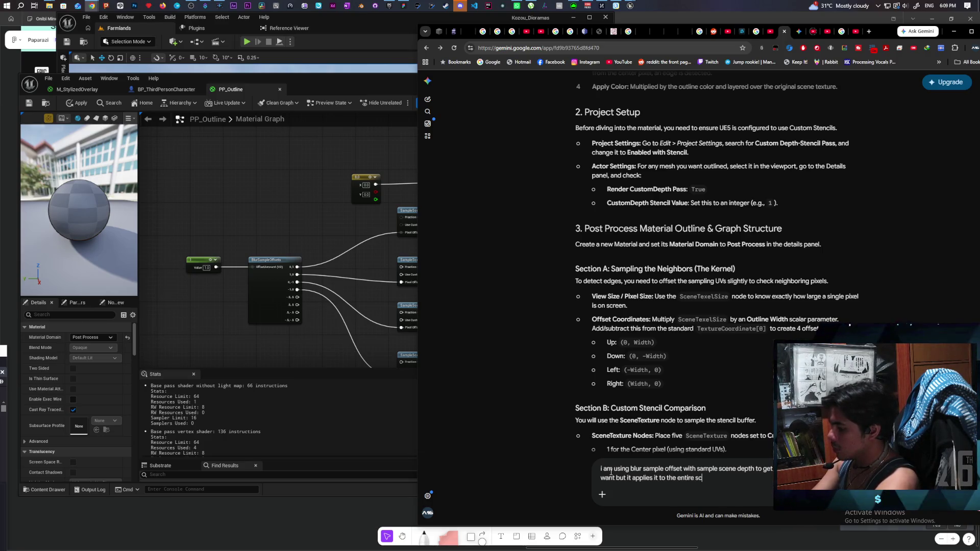
text(ene. how)
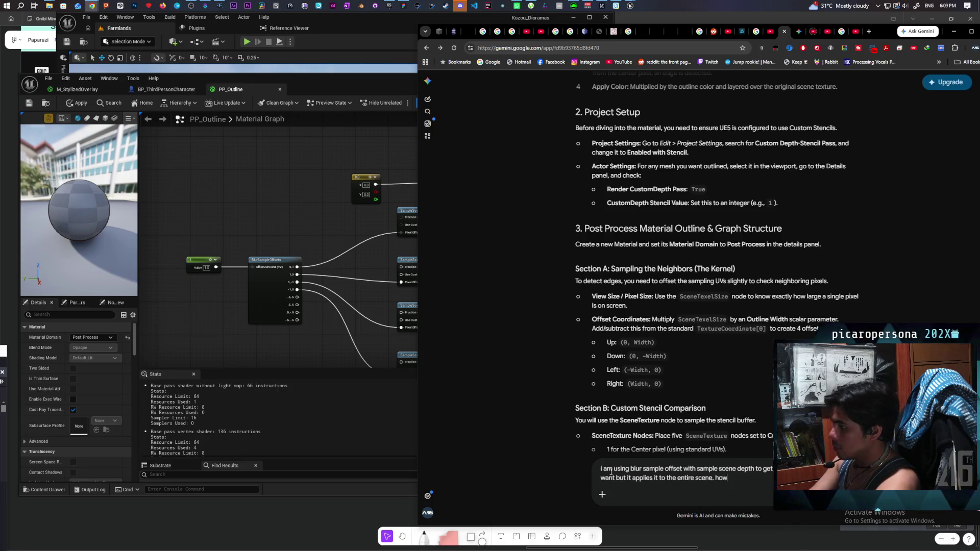
text( can i make this s)
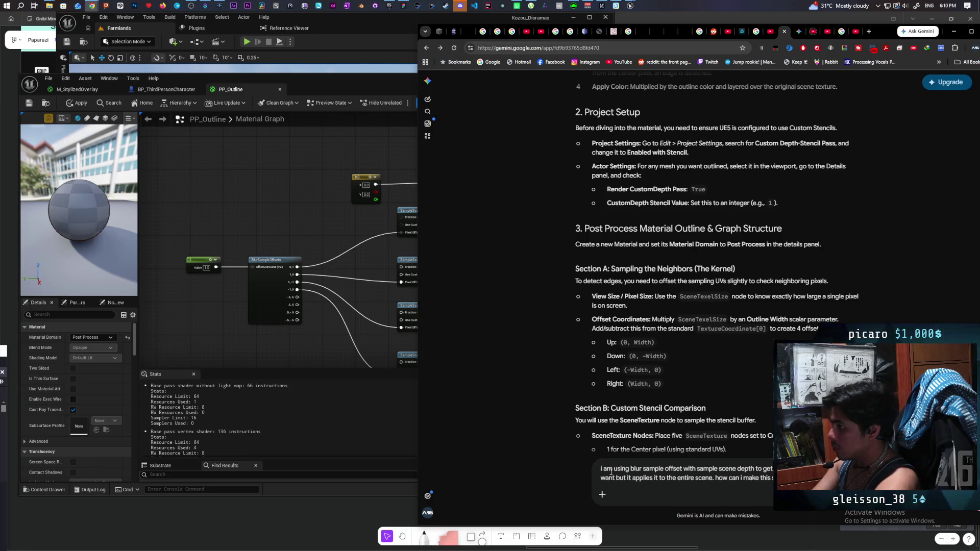
click(324, 229)
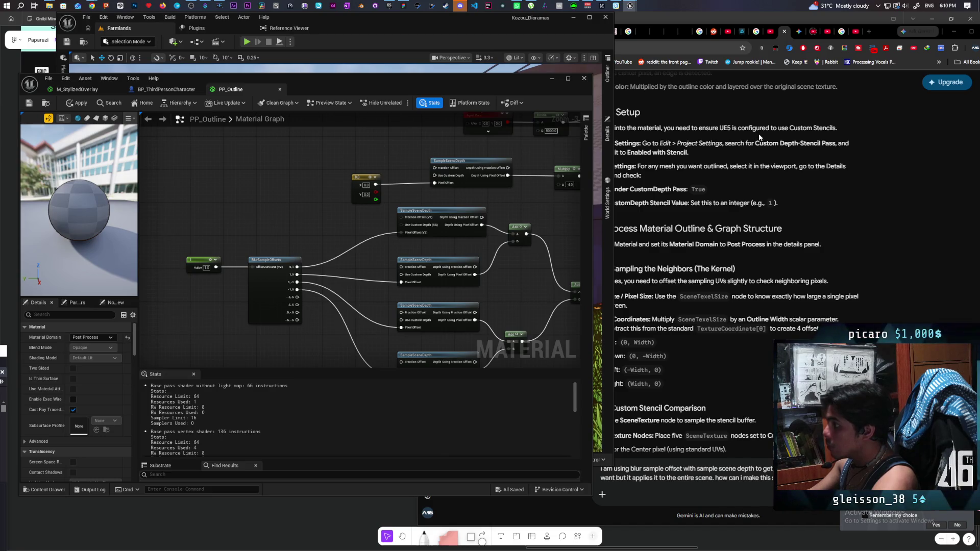
click(886, 34)
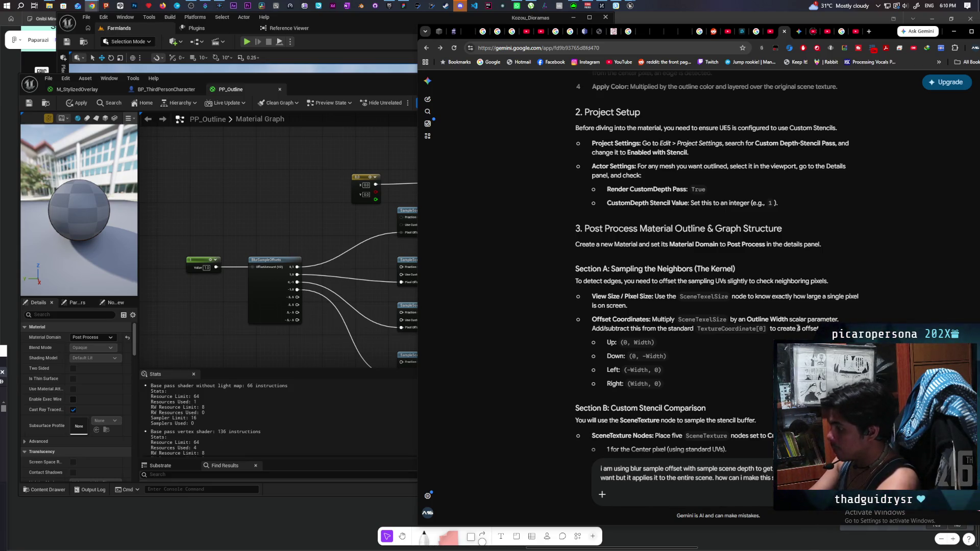
text(blur sample the)
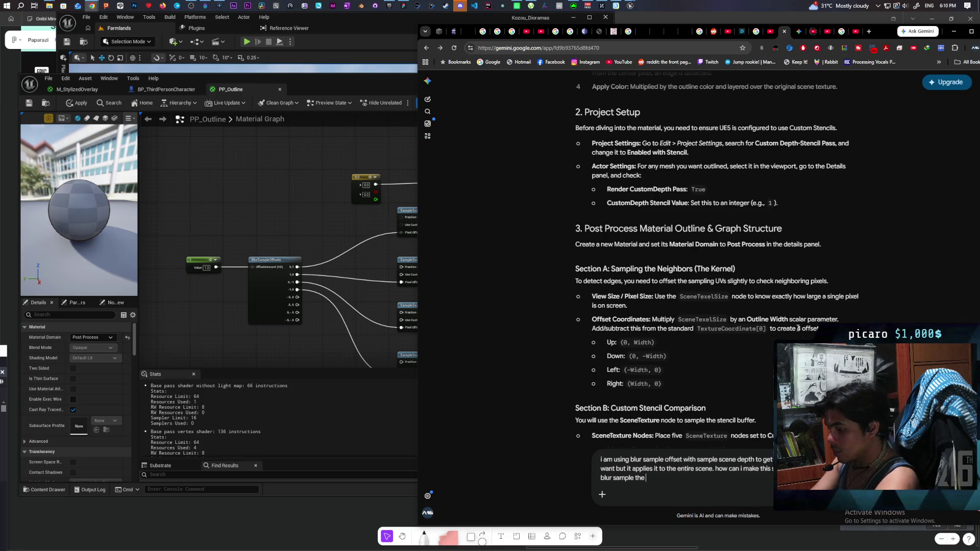
text(selecte)
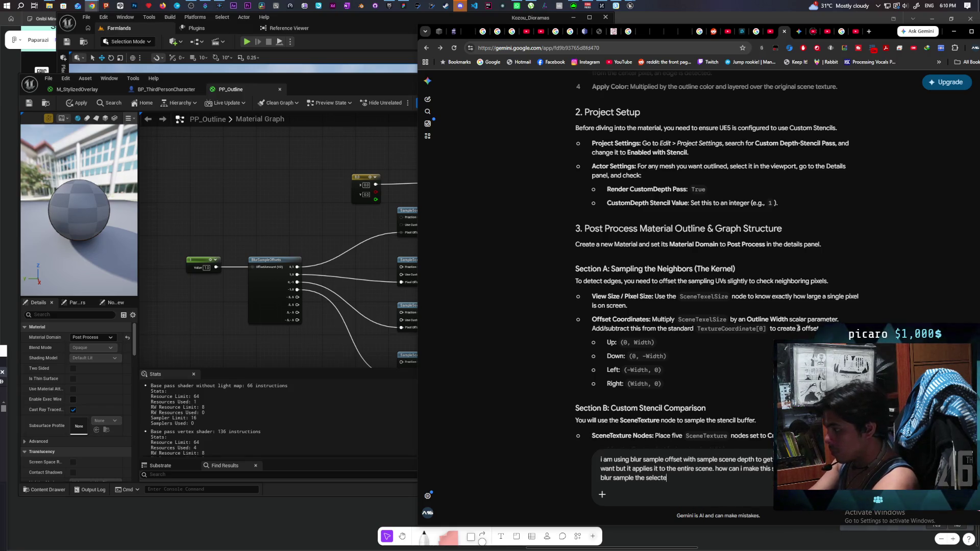
text(d stenci)
text(l)
key(Return)
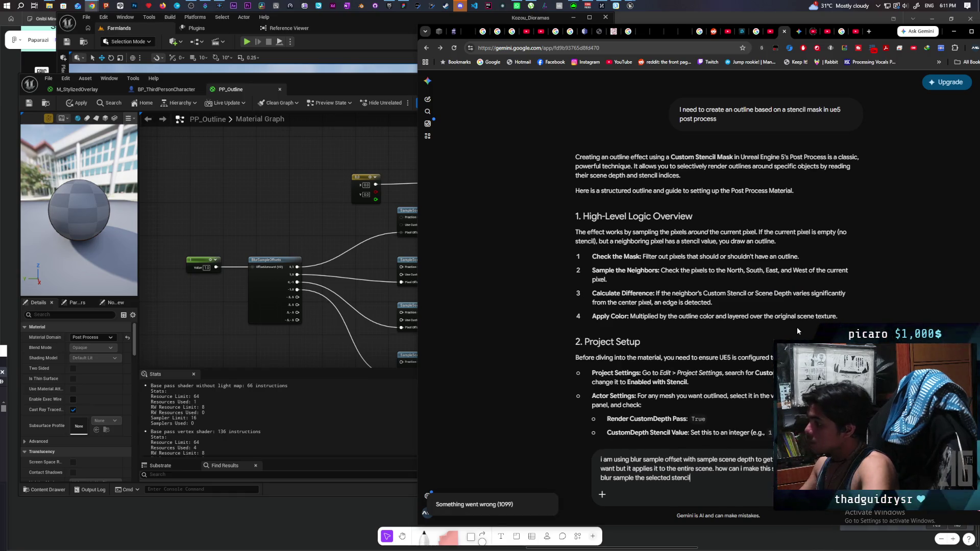
scroll(798, 326, down, 4)
key(Return)
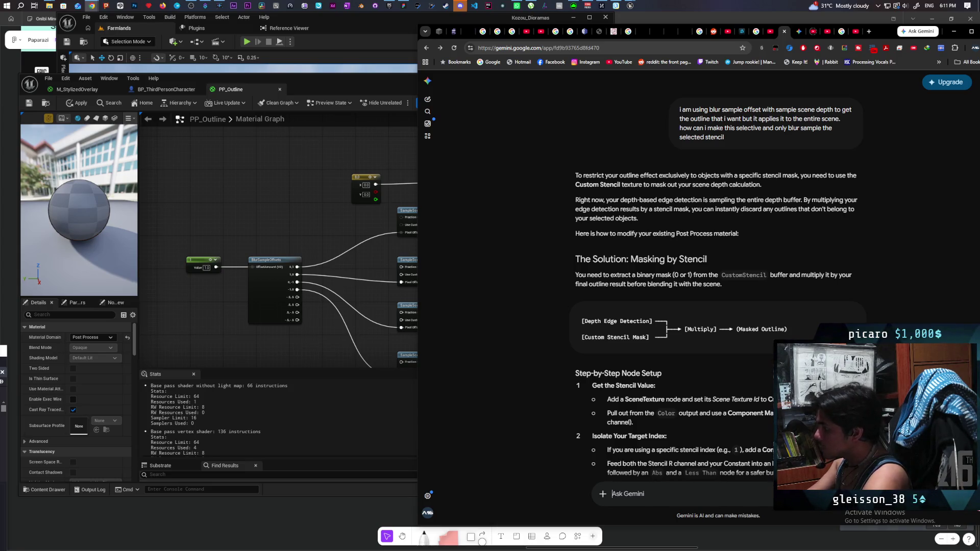
Read Gemini's stencil masking steps and Ghost Outline note, then return to the PP_Outline editor
scroll(808, 327, down, 3)
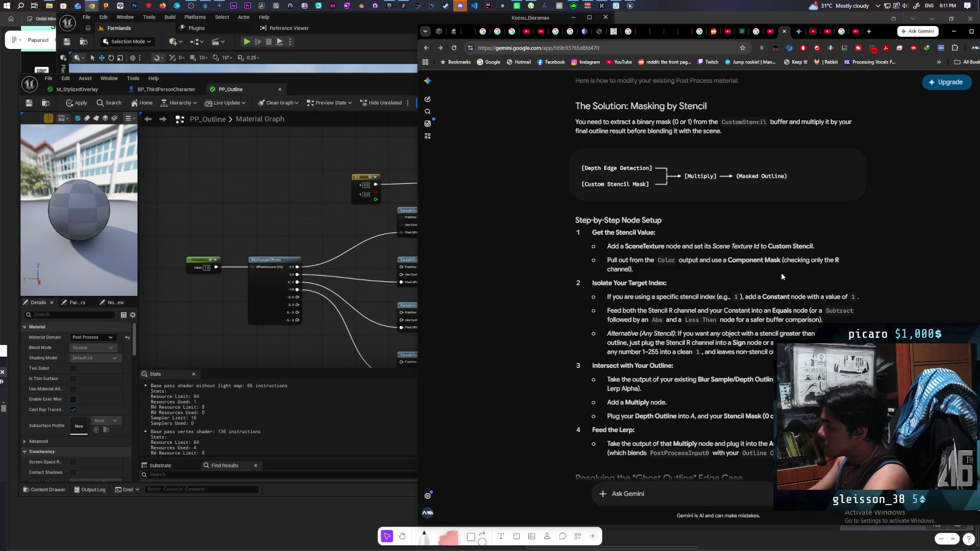
scroll(781, 274, down, 3)
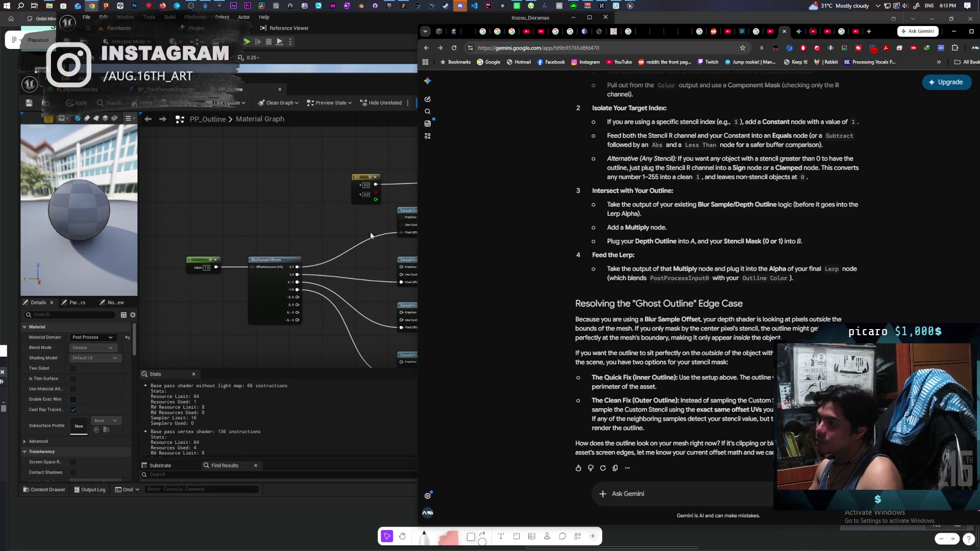
click(308, 233)
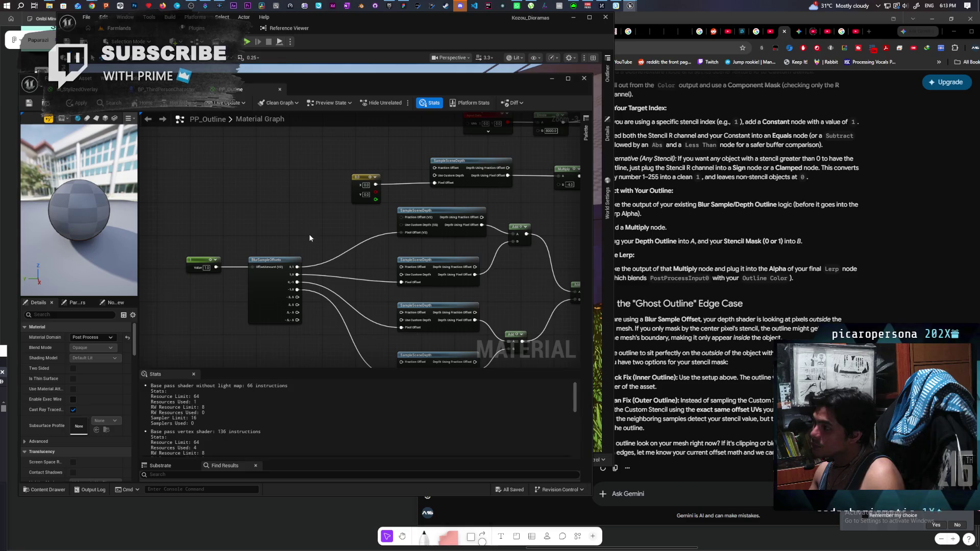
Undo the last three wiring edits around the Multiply and stencil compare nodes
mouse_move(369, 221)
mouse_down()
mouse_move(215, 248)
mouse_move(482, 208)
mouse_move(460, 209)
mouse_move(431, 242)
mouse_up()
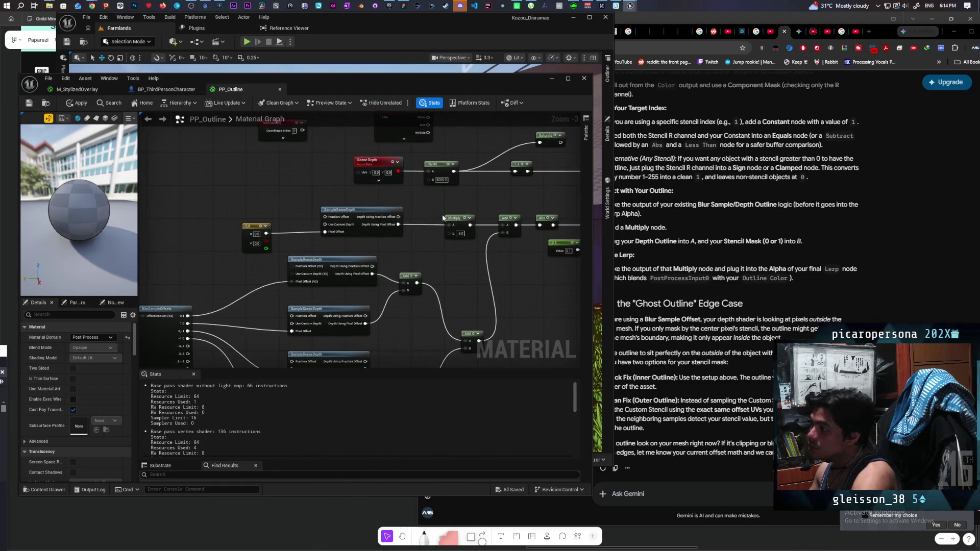
drag(459, 197, 368, 217)
mouse_move(490, 202)
mouse_down()
mouse_move(393, 225)
mouse_move(403, 218)
mouse_up()
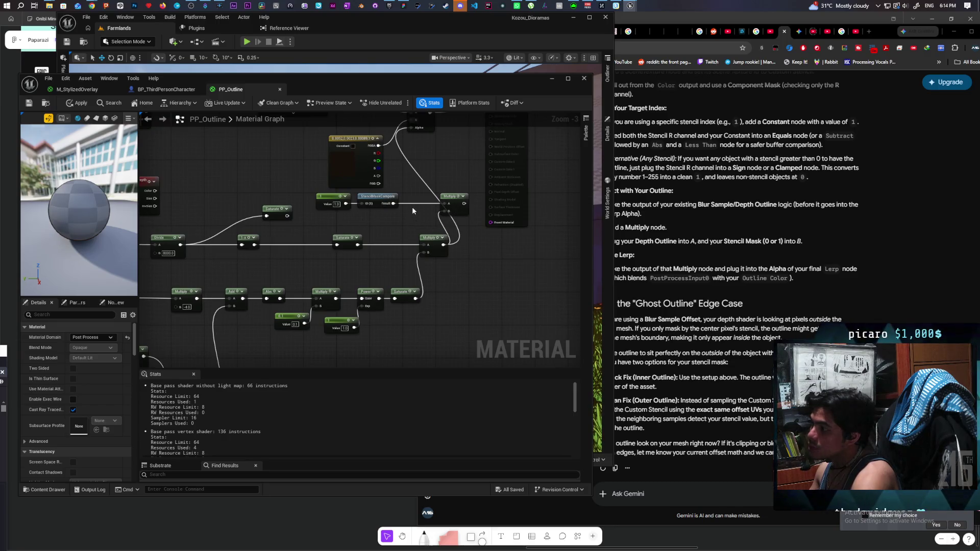
key(ctrl+z)
key(ctrl+z)
key(ctrl+z)
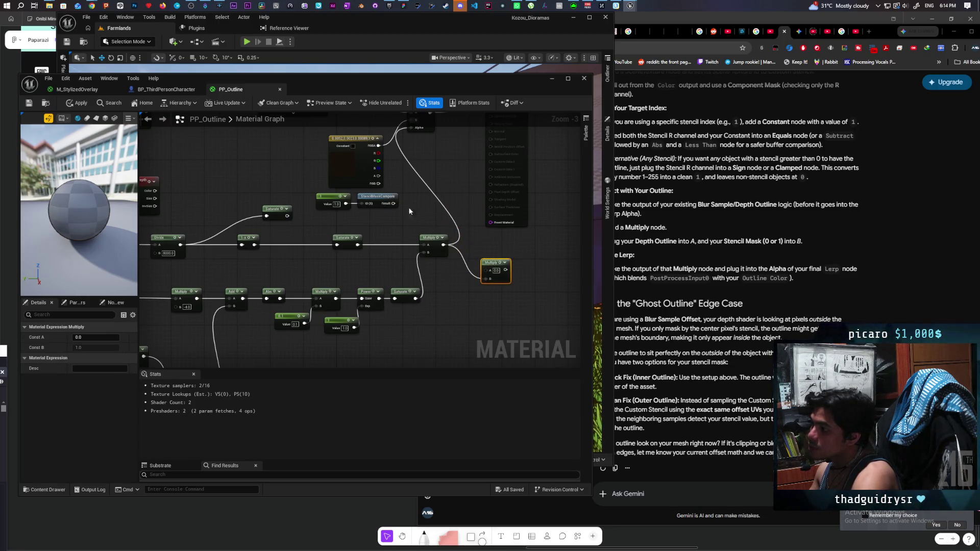
key(ctrl+z)
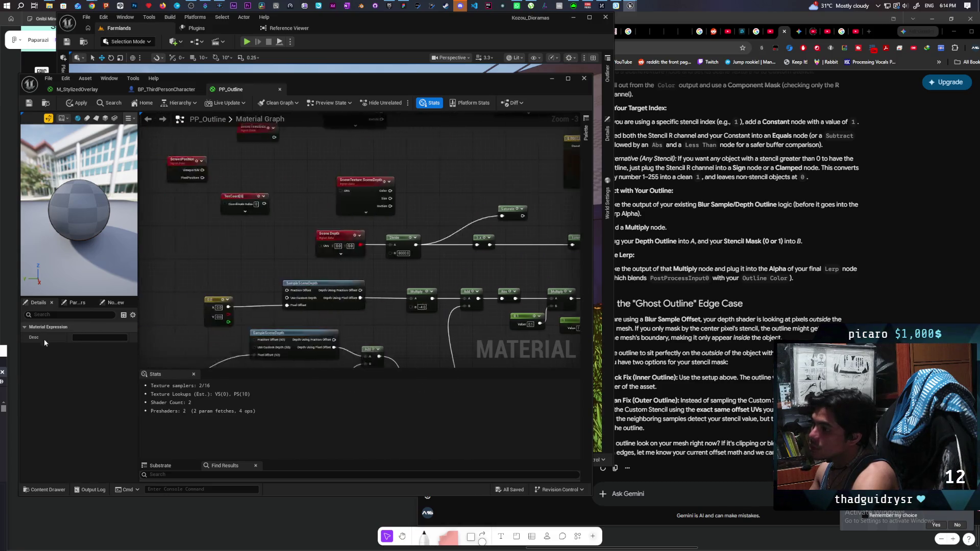
key(ctrl+z)
key(ctrl+z)
key(ctrl+z)
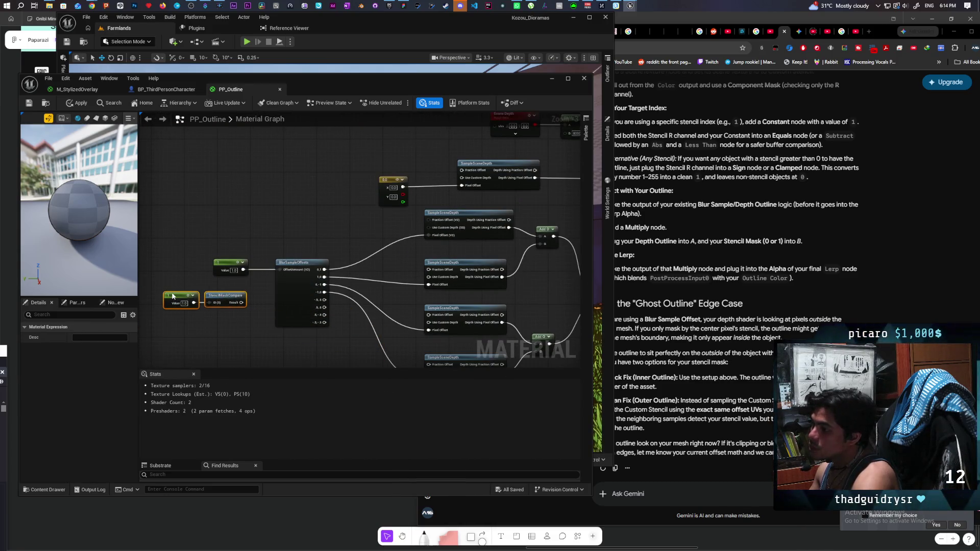
Shift the Value 1.0 constant and StencilMaskCompare nodes left and add a Multiply node
scroll(179, 278, up, 2)
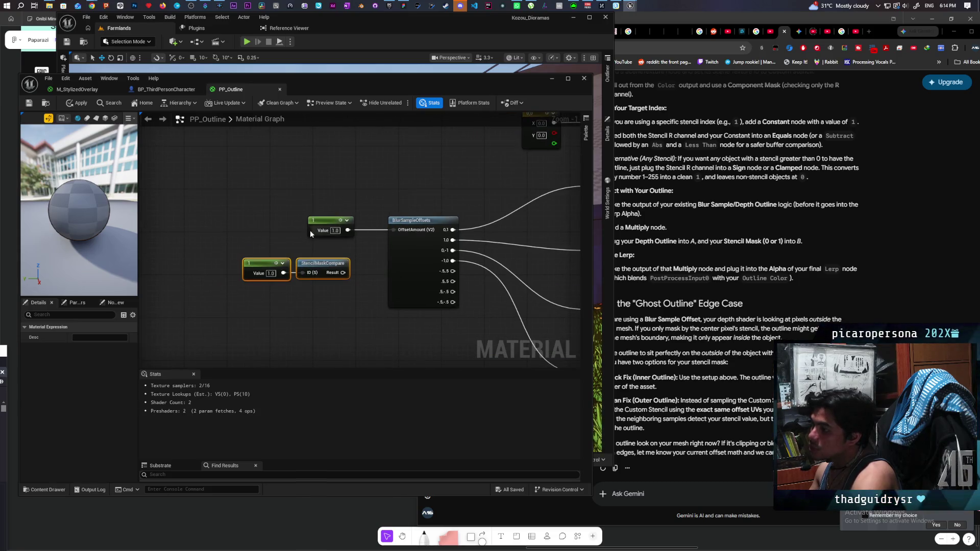
drag(329, 232, 279, 235)
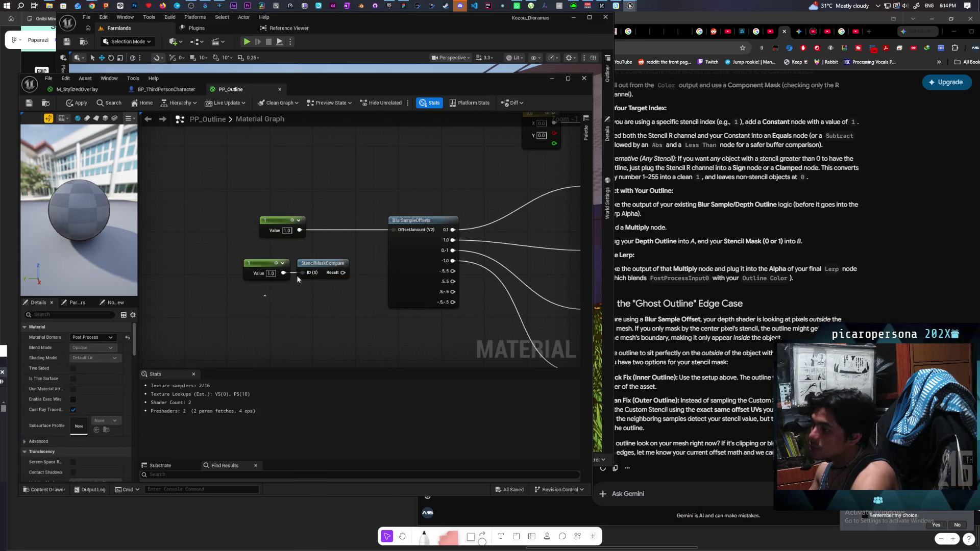
mouse_move(323, 263)
mouse_down()
mouse_move(277, 257)
mouse_move(330, 250)
mouse_move(335, 266)
mouse_move(393, 230)
mouse_up()
click(329, 244)
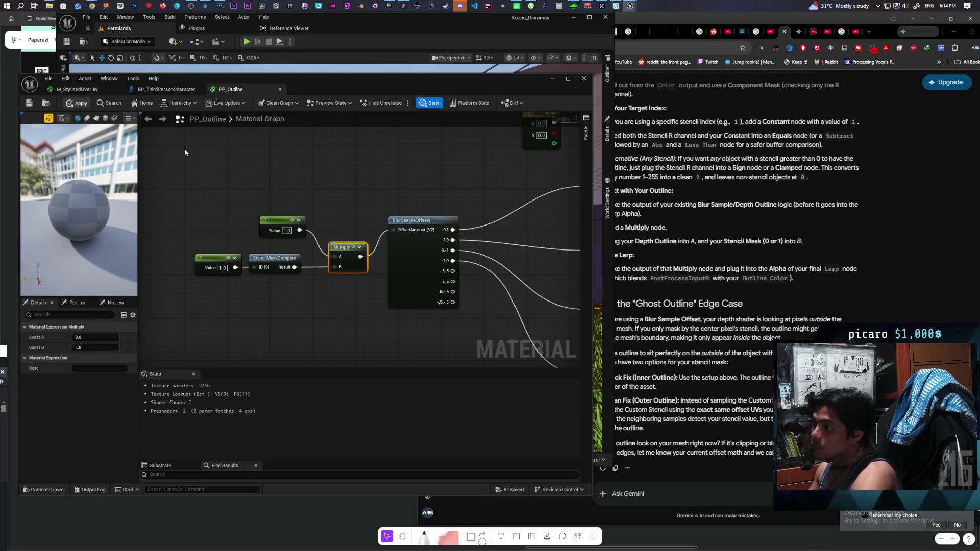
drag(347, 89, 310, 370)
Change the outline offset Constant's value from 1.0 to 2.0 and apply the material
drag(468, 286, 469, 264)
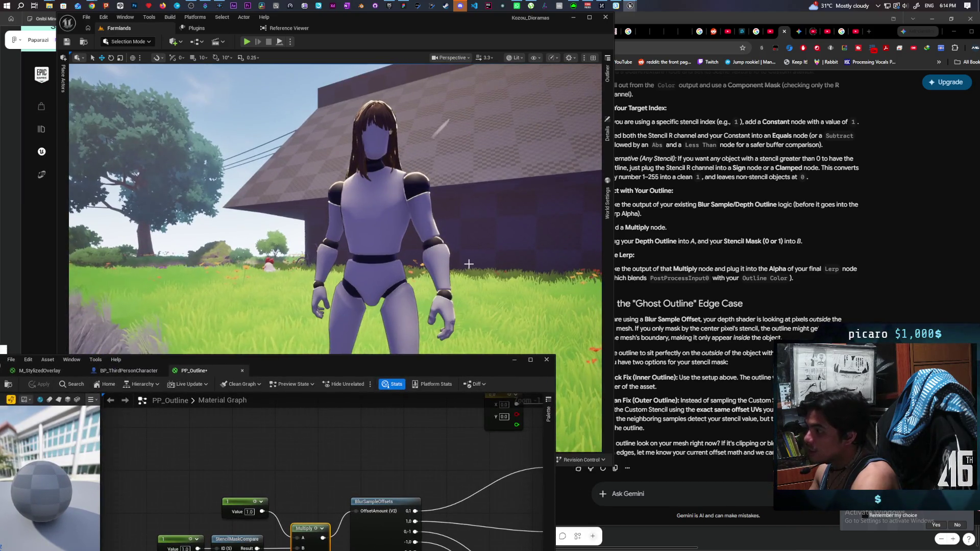
scroll(467, 264, up, 5)
scroll(466, 264, down, 5)
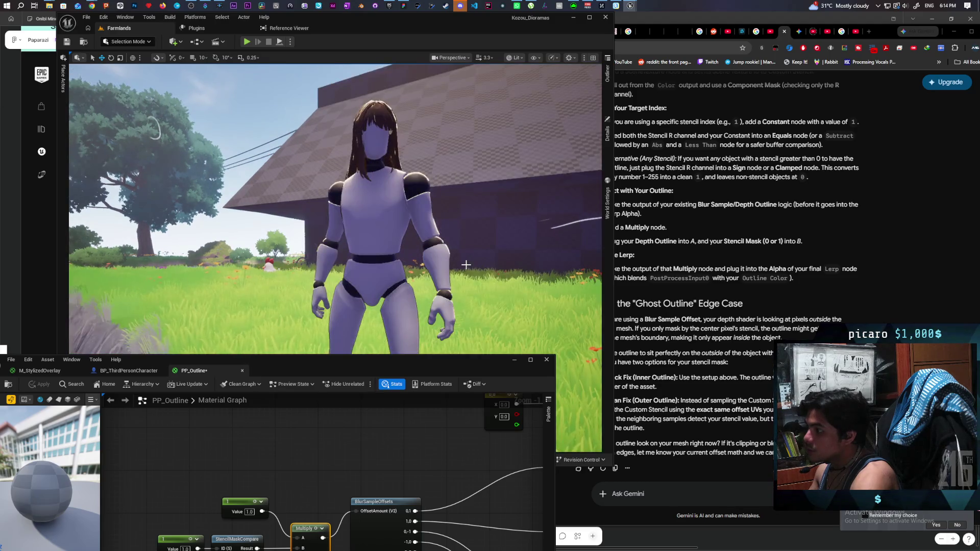
click(249, 511)
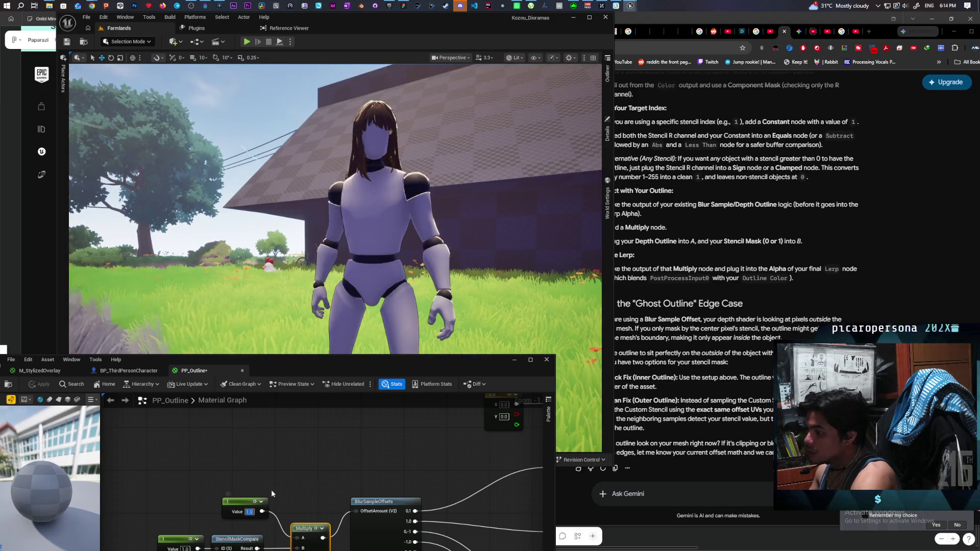
text(2)
click(280, 467)
click(47, 384)
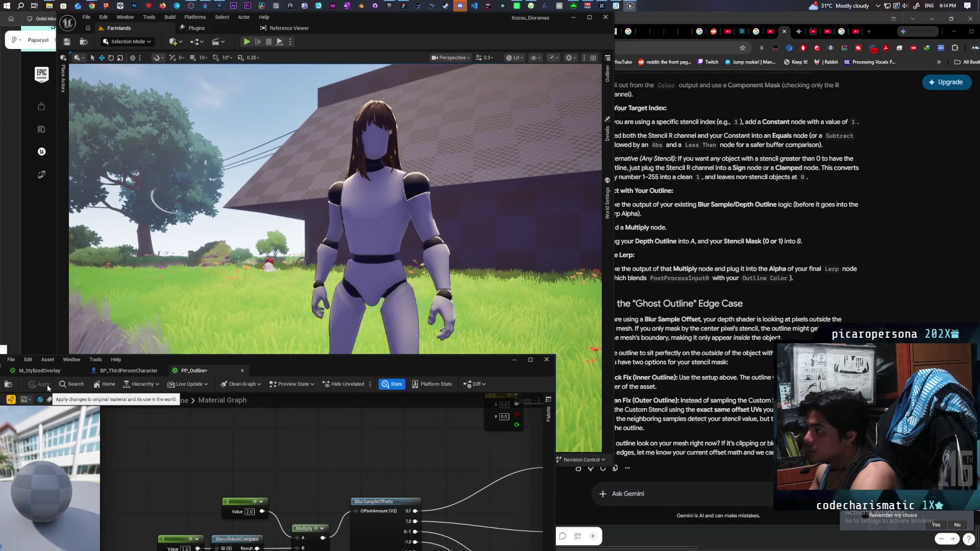
Fly the viewport camera around the character to check the thicker outline
scroll(435, 279, up, 5)
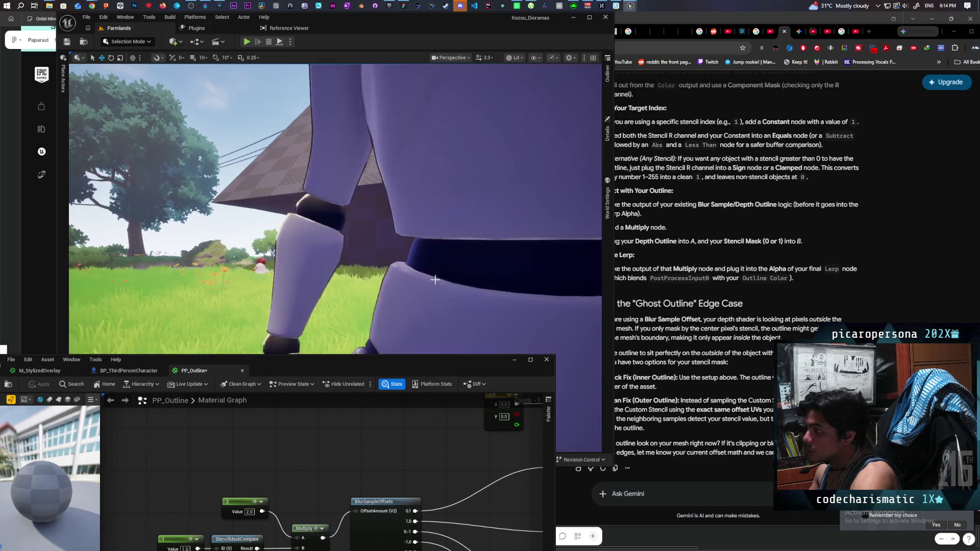
scroll(434, 279, down, 5)
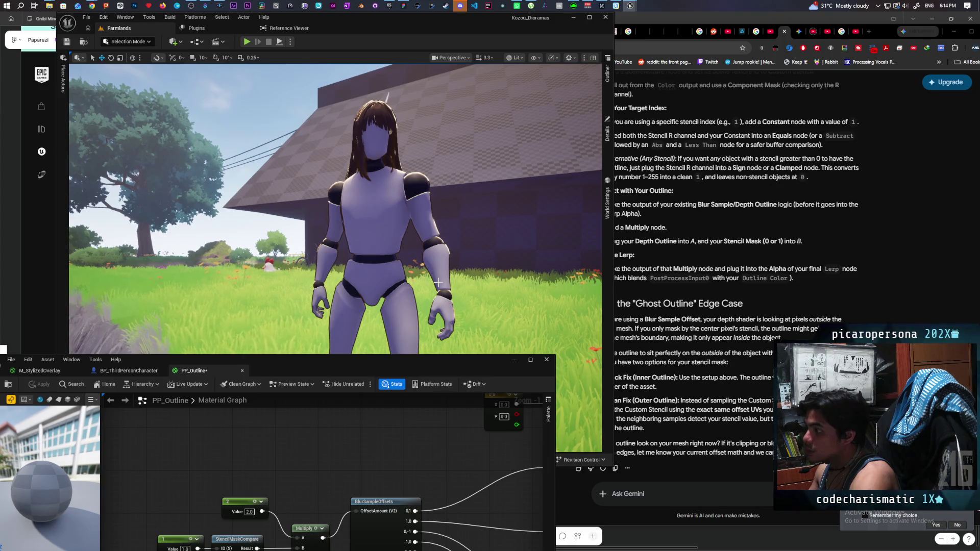
scroll(438, 286, up, 2)
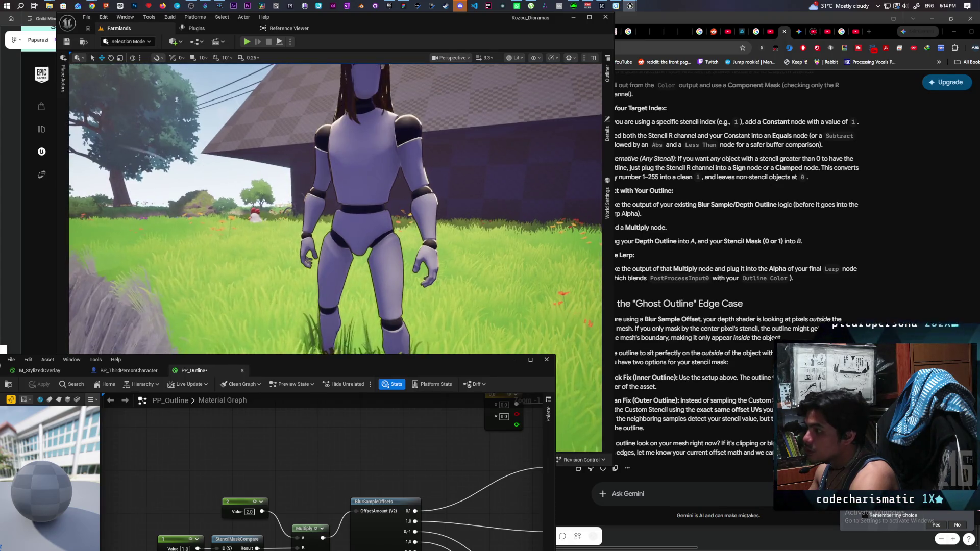
scroll(335, 209, up, 3)
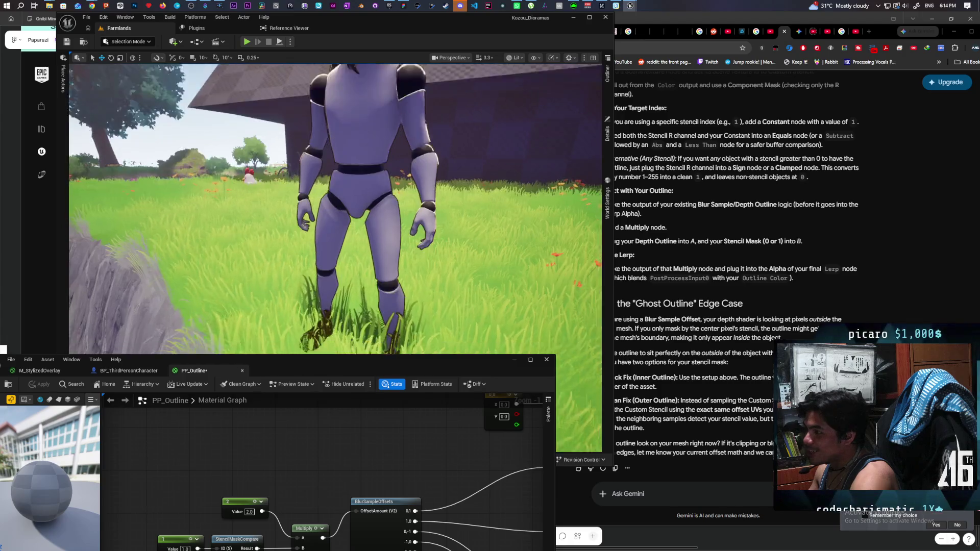
scroll(386, 270, up, 3)
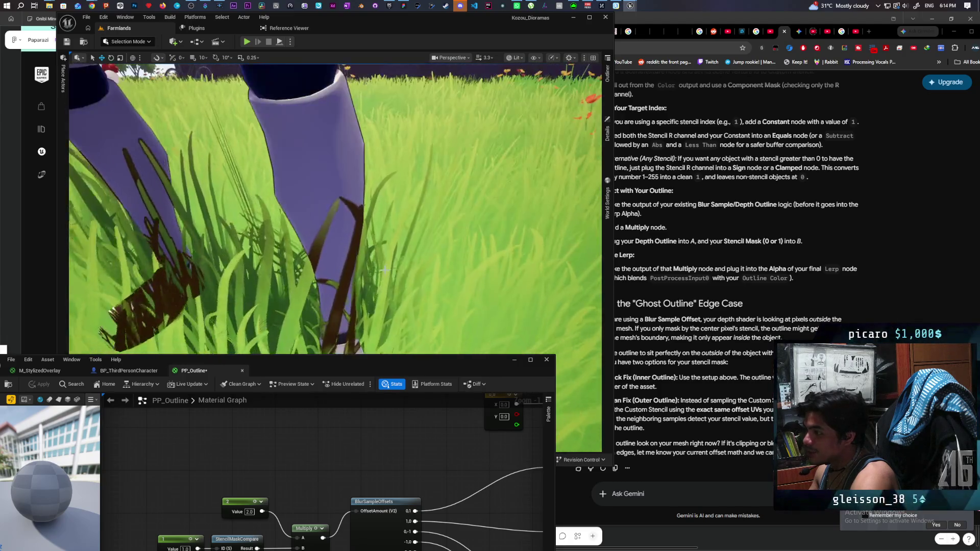
scroll(386, 270, down, 3)
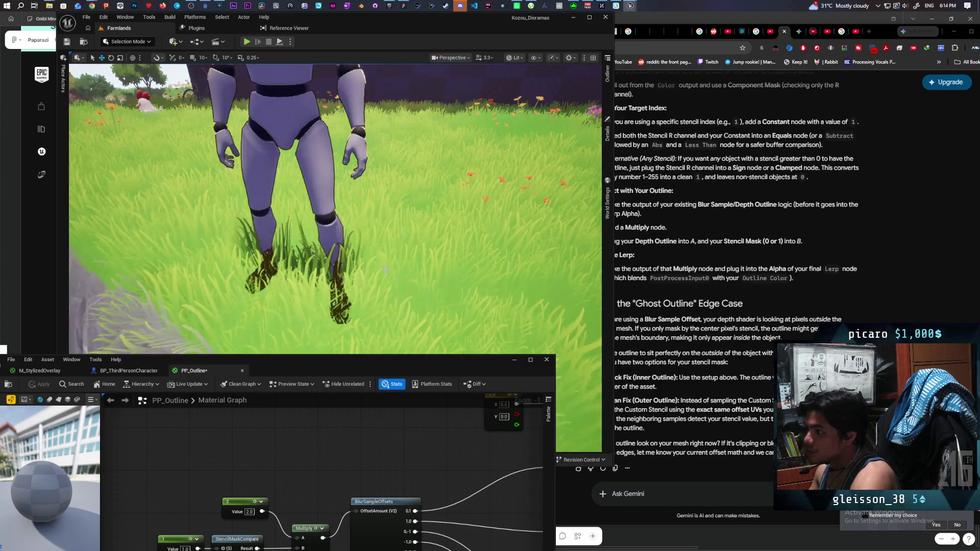
scroll(386, 270, down, 2)
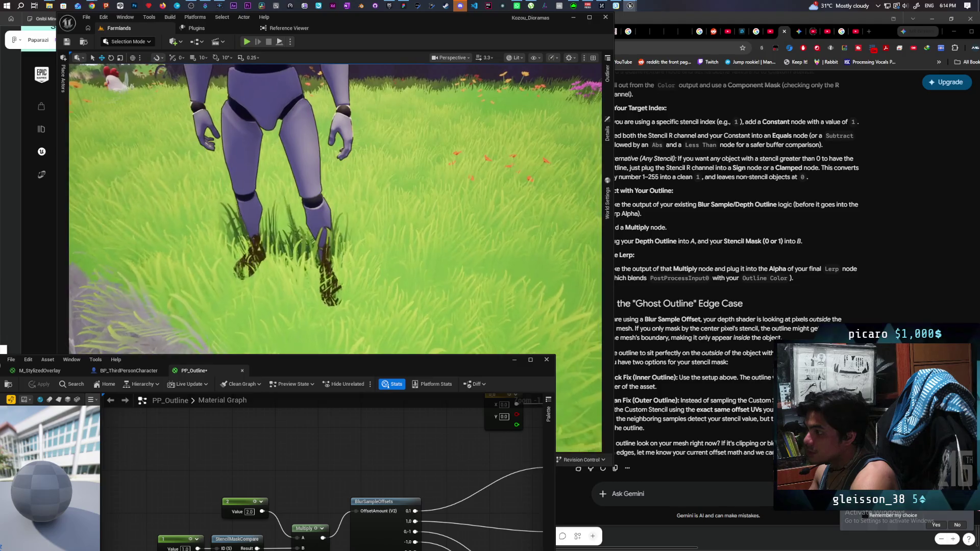
scroll(386, 270, up, 3)
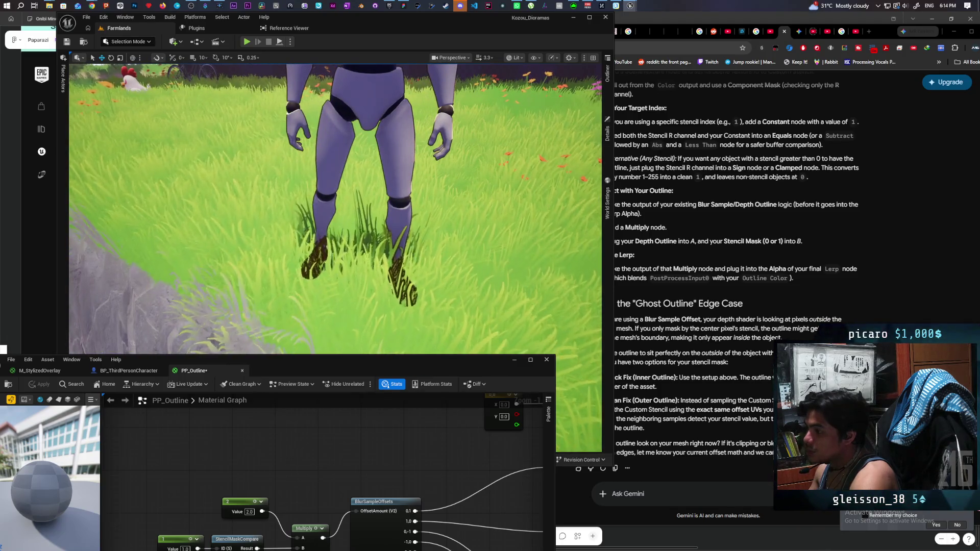
scroll(386, 270, up, 1)
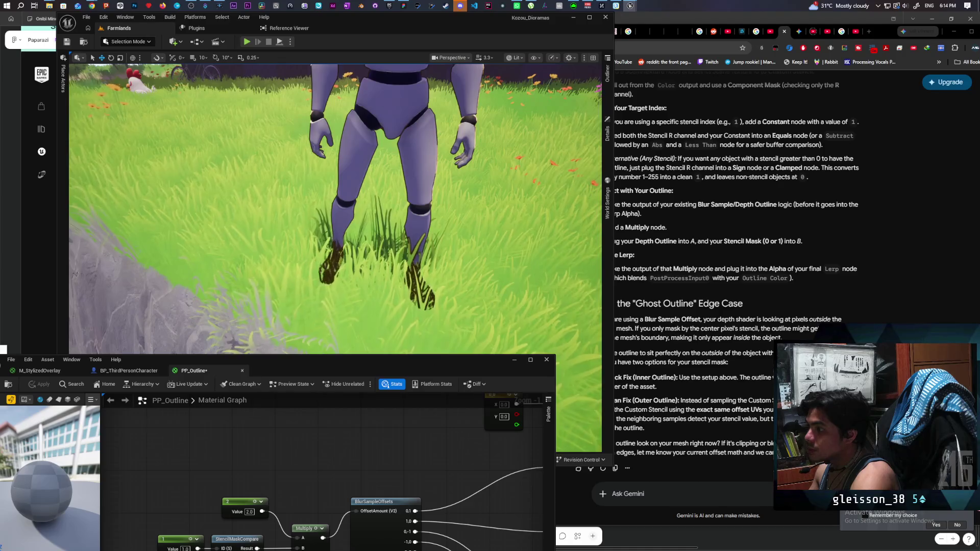
key(d)
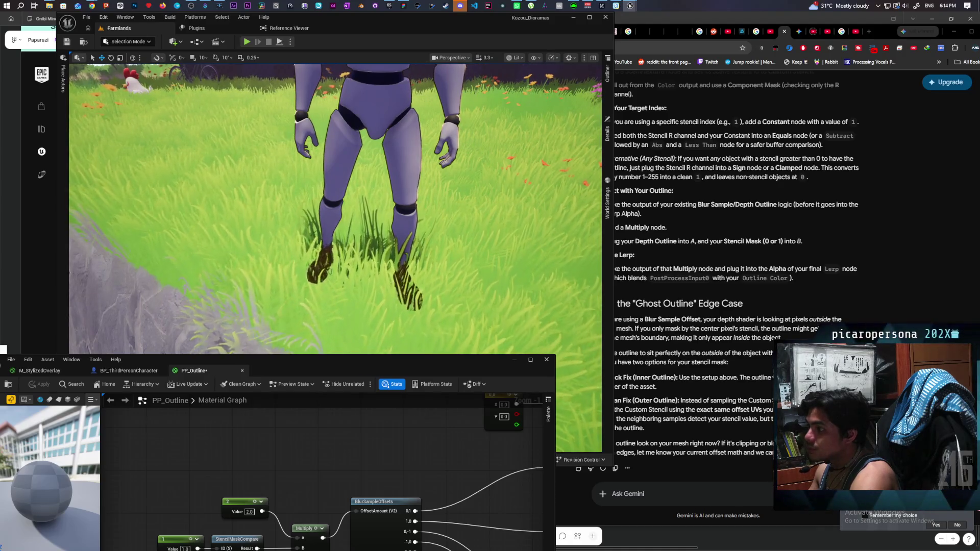
scroll(386, 270, down, 2)
key(q)
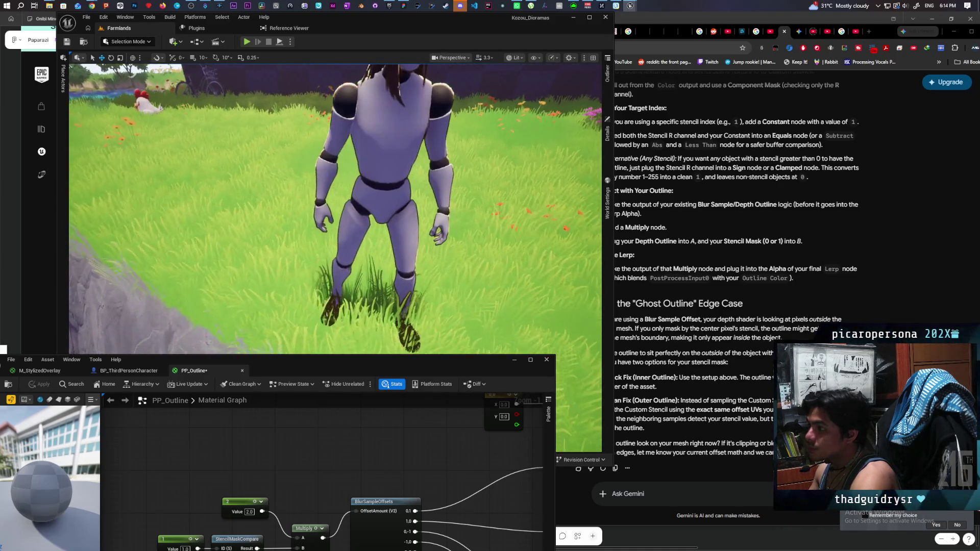
key(w)
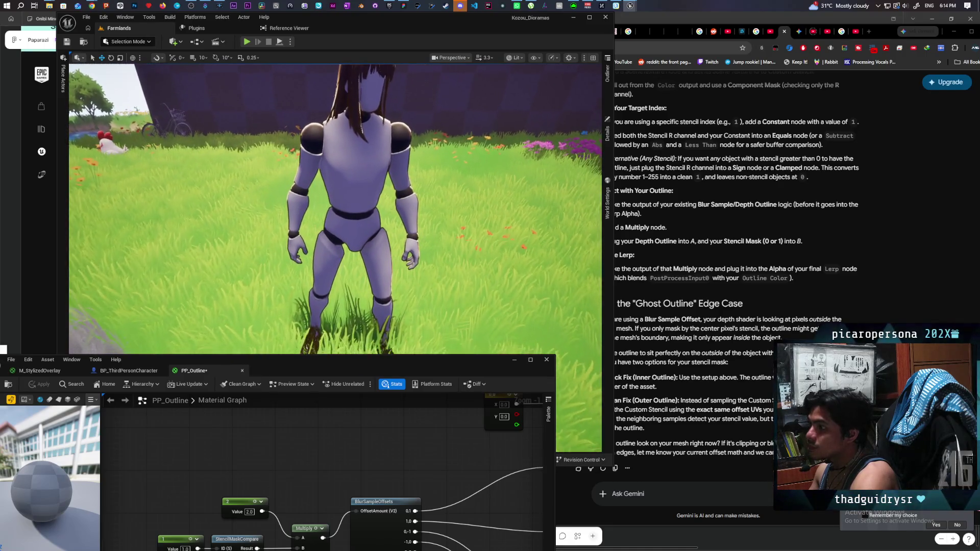
scroll(404, 291, down, 2)
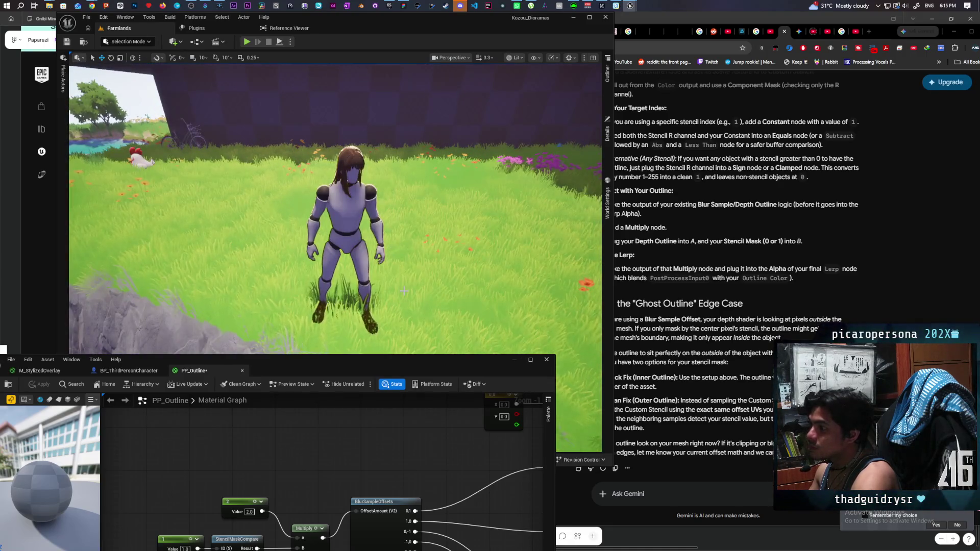
drag(400, 358, 420, 316)
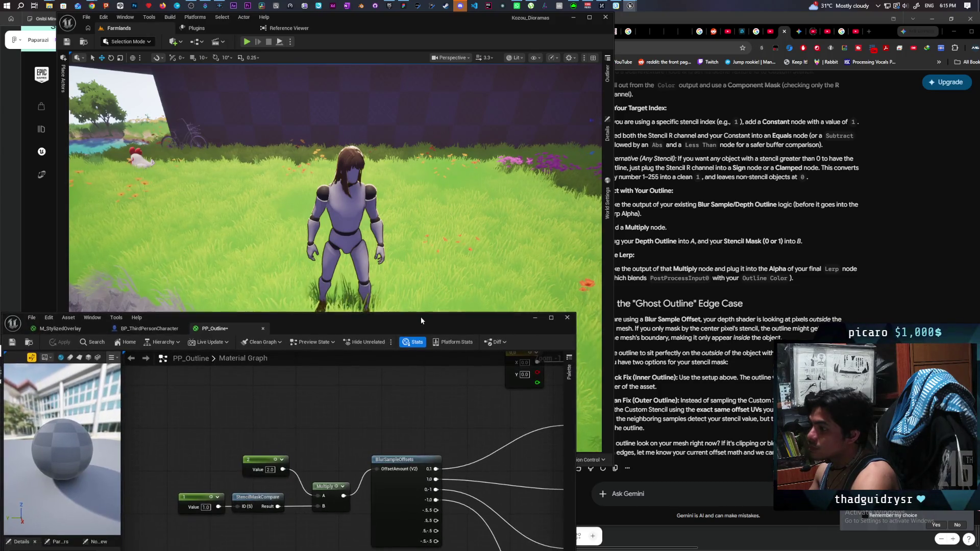
Shift the constant and StencilMaskCompare nodes left and declare a named reroute 'Stencil' feeding Multiply's B
scroll(368, 434, down, 3)
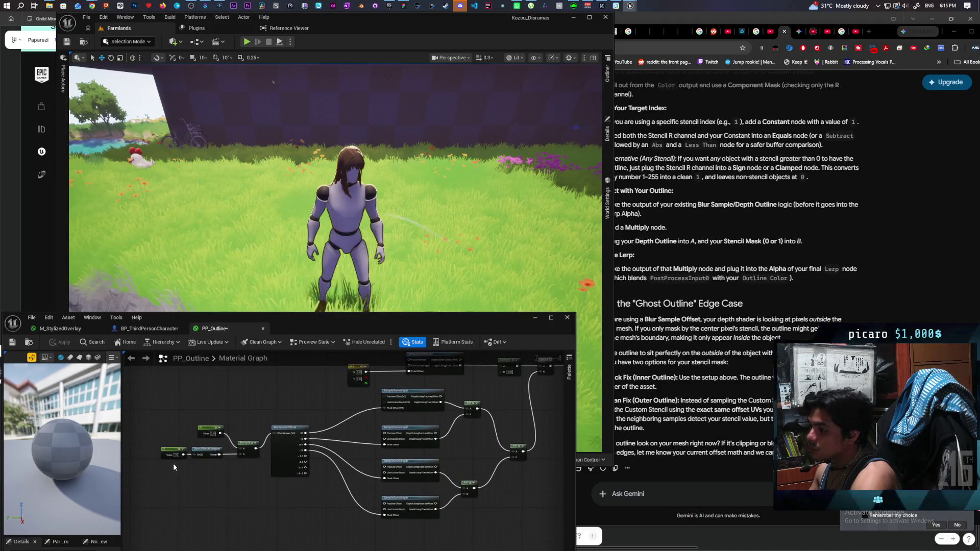
drag(207, 451, 207, 451)
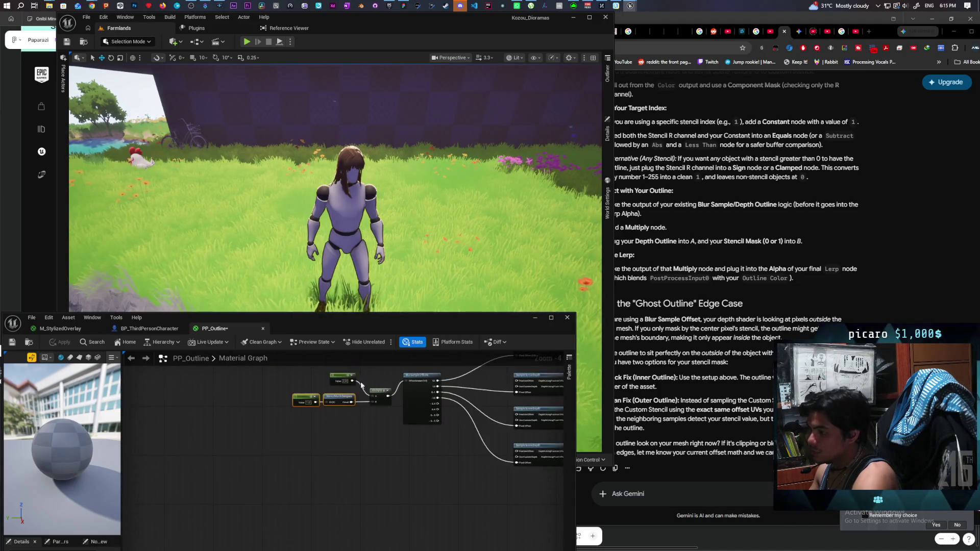
scroll(301, 434, up, 2)
mouse_move(349, 425)
mouse_down()
mouse_move(281, 425)
mouse_move(310, 445)
mouse_up()
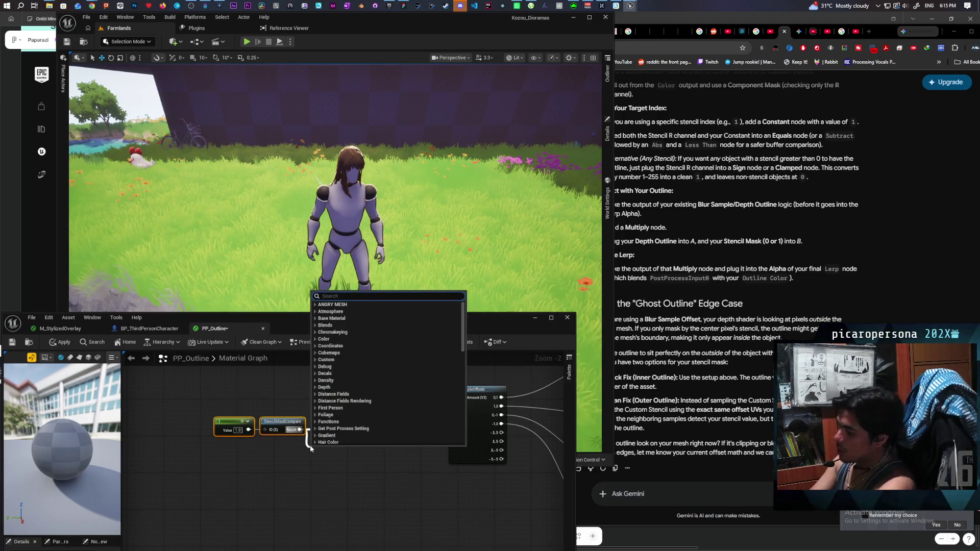
text(rerou)
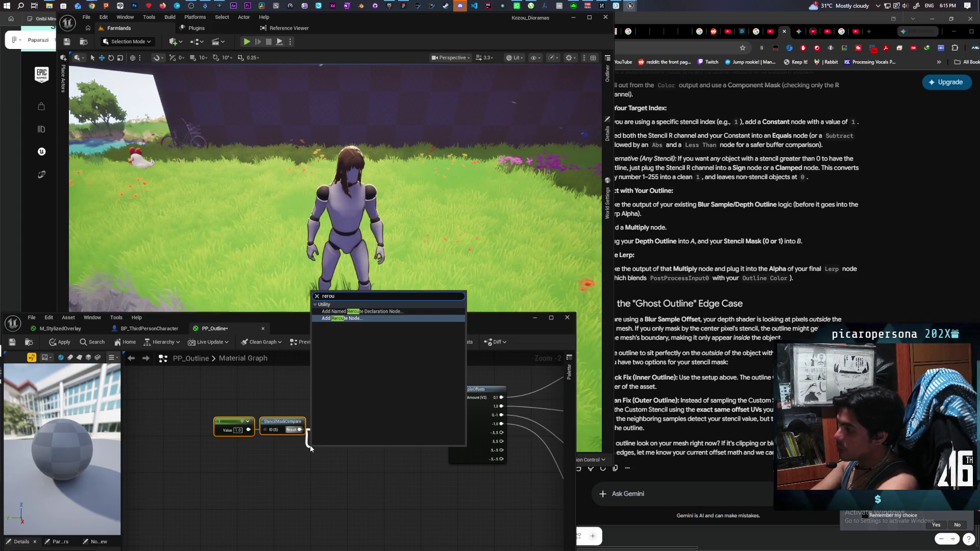
key(Up)
key(Return)
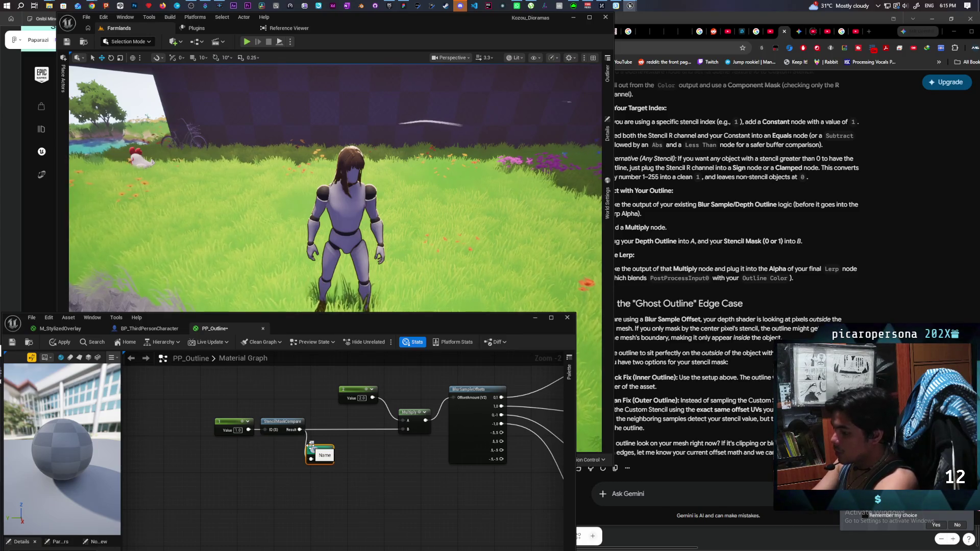
text(Stencil)
key(Return)
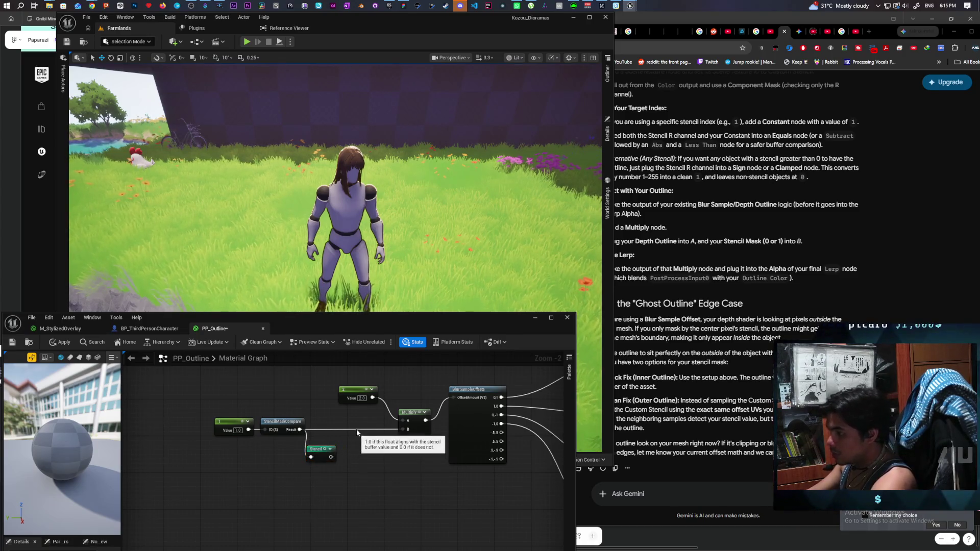
mouse_move(404, 430)
mouse_down()
mouse_move(335, 450)
mouse_move(351, 423)
mouse_up()
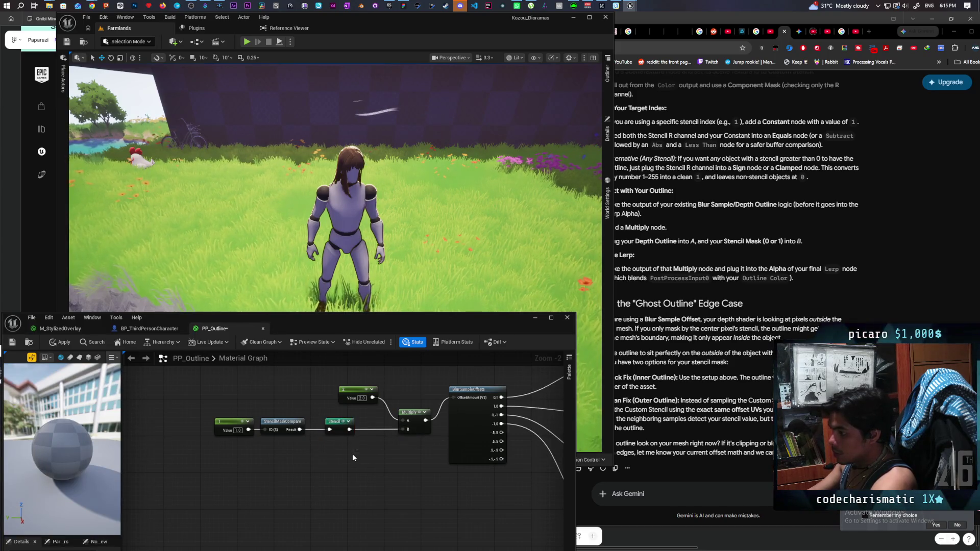
Add a Stencil named reroute usage node and place it near the Lerp
right_click(352, 454)
text(stencil)
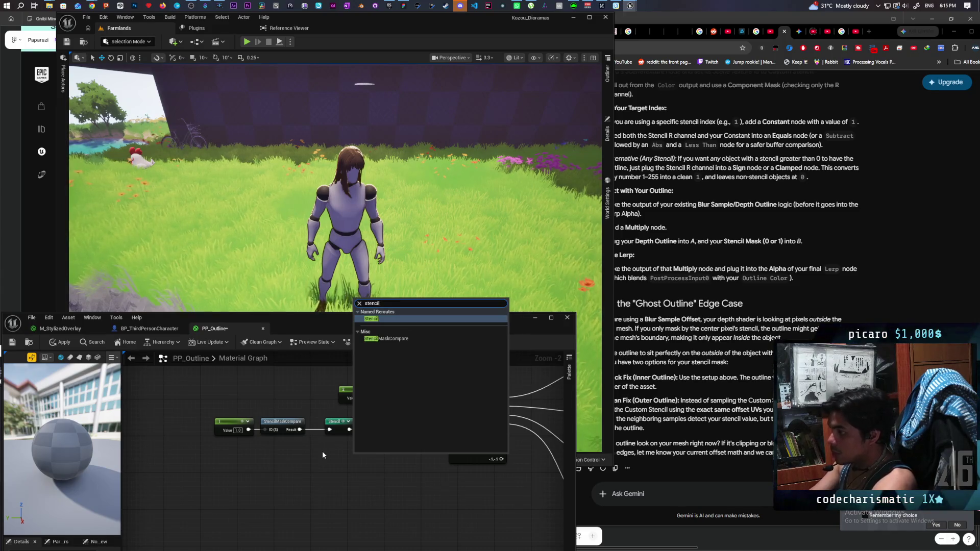
key(Return)
mouse_move(355, 454)
mouse_down()
mouse_move(388, 460)
mouse_move(408, 450)
mouse_move(468, 375)
mouse_move(285, 505)
mouse_move(240, 487)
mouse_move(228, 500)
mouse_move(269, 549)
mouse_move(286, 533)
mouse_move(286, 546)
mouse_move(327, 411)
mouse_move(319, 464)
mouse_move(348, 484)
mouse_move(319, 481)
mouse_move(355, 477)
mouse_up()
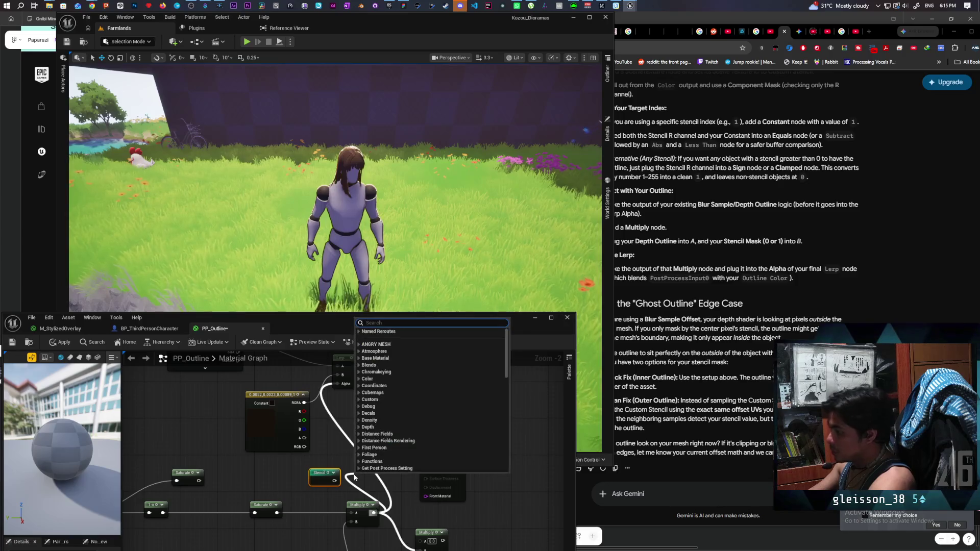
Add a Subtract node after Stencil driving the Lerp Alpha, apply, and inspect the character's legs
text(subtract)
key(Return)
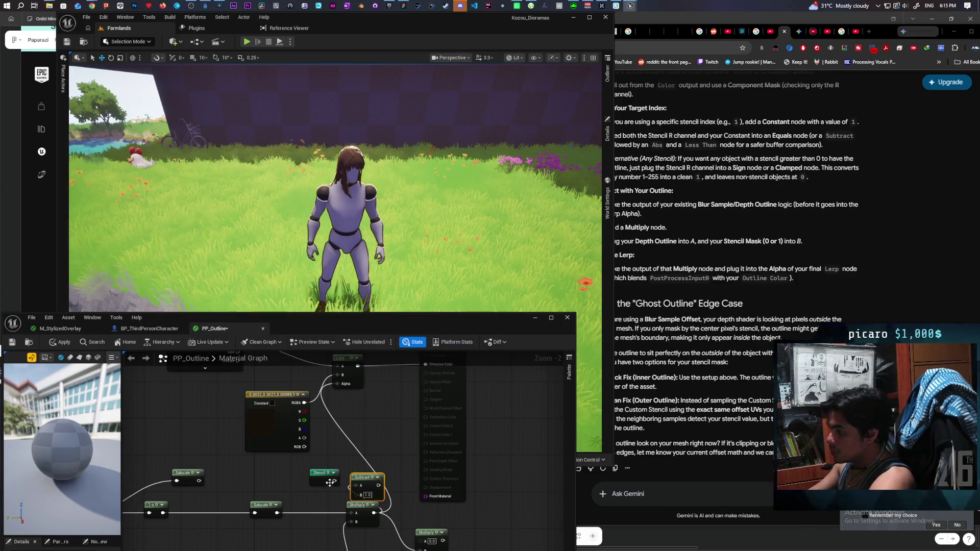
drag(378, 485, 337, 383)
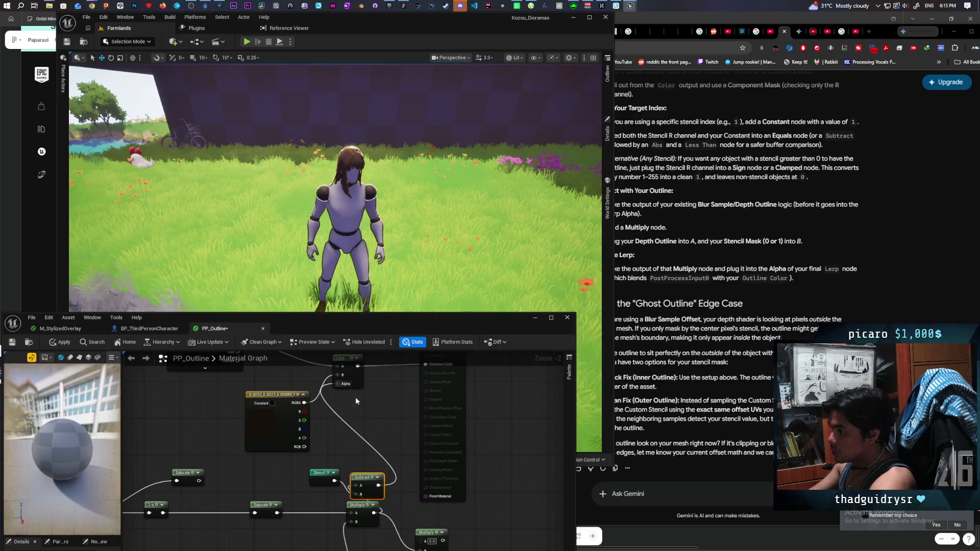
click(64, 343)
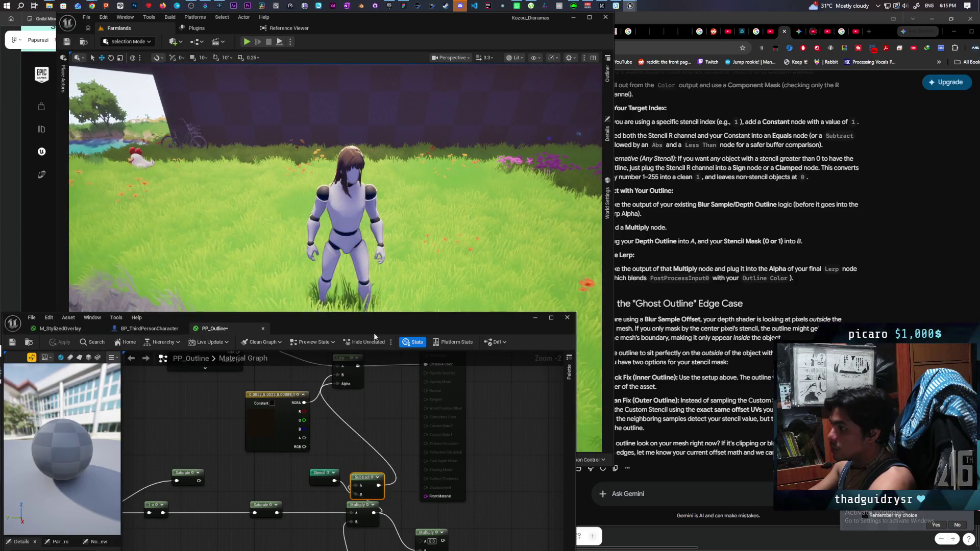
scroll(348, 296, up, 5)
scroll(325, 204, down, 5)
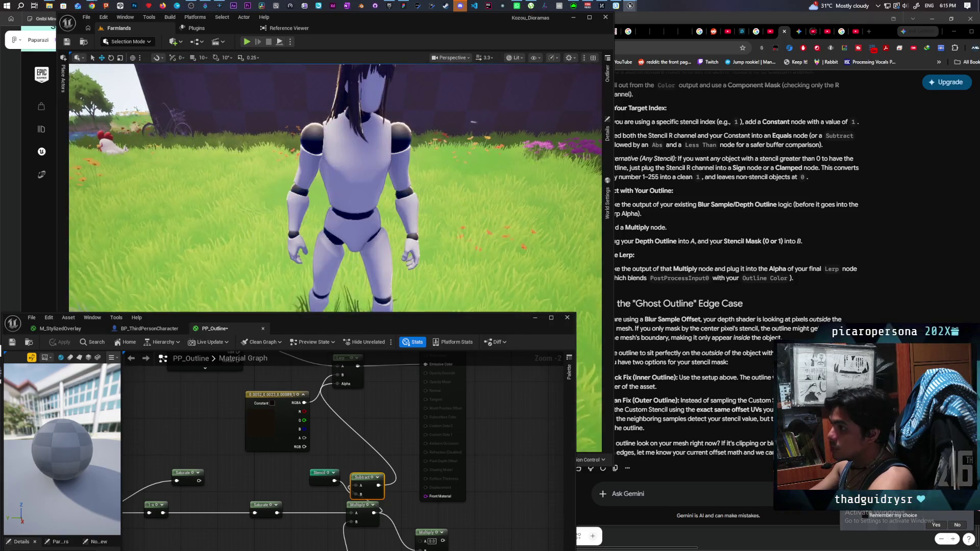
scroll(313, 191, up, 5)
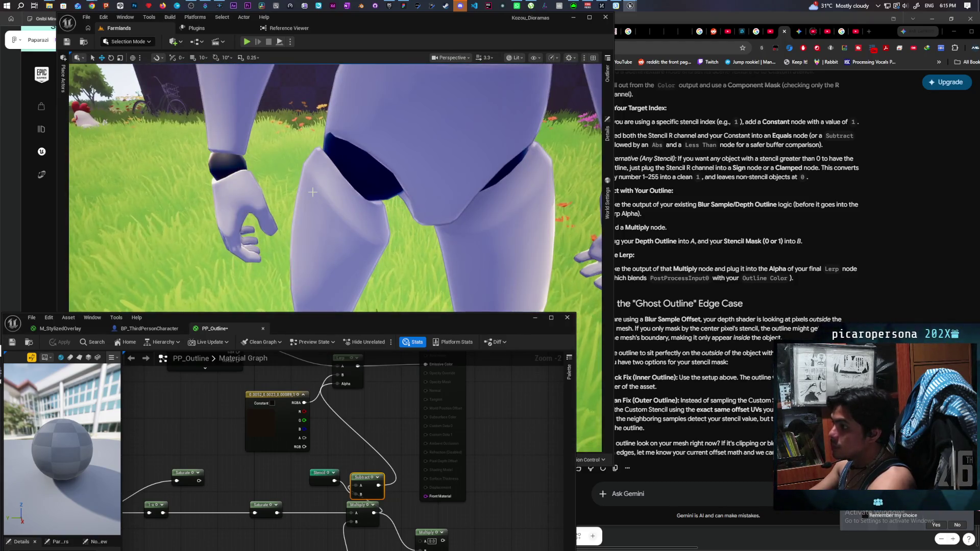
scroll(312, 192, down, 5)
drag(356, 194, 356, 222)
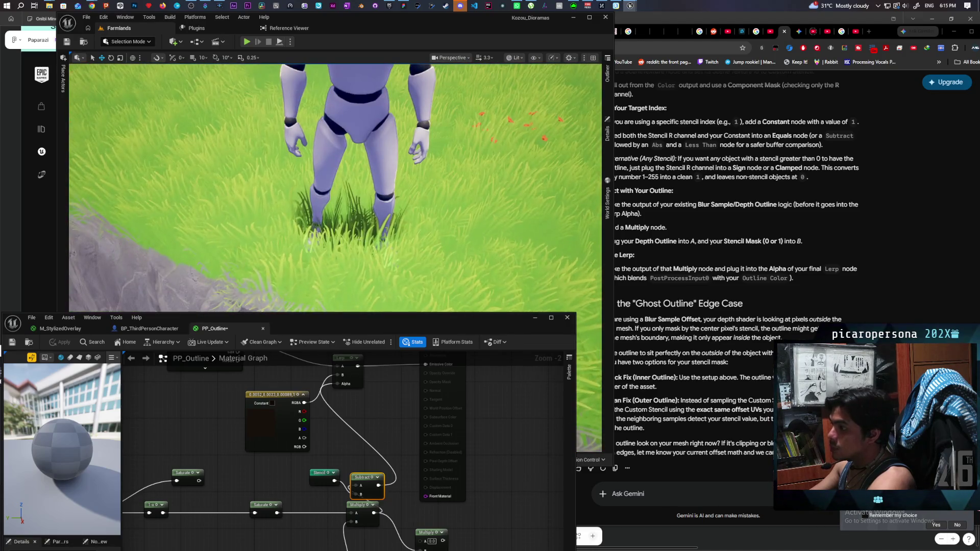
right_click(382, 191)
key(Escape)
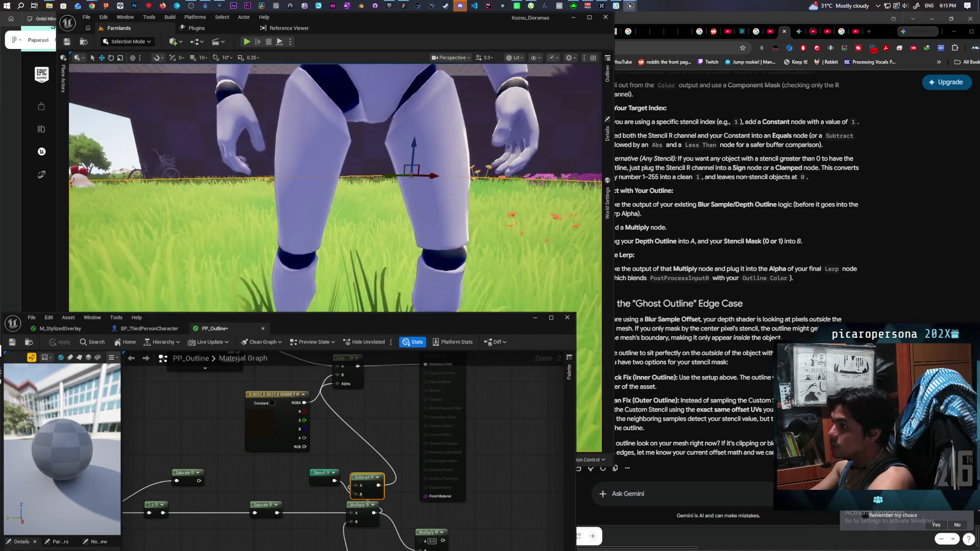
scroll(261, 456, down, 1)
Raise the blur offset Constant to 4, apply, and check the result in the viewport
mouse_move(261, 456)
mouse_down()
mouse_move(270, 447)
mouse_move(278, 463)
mouse_up()
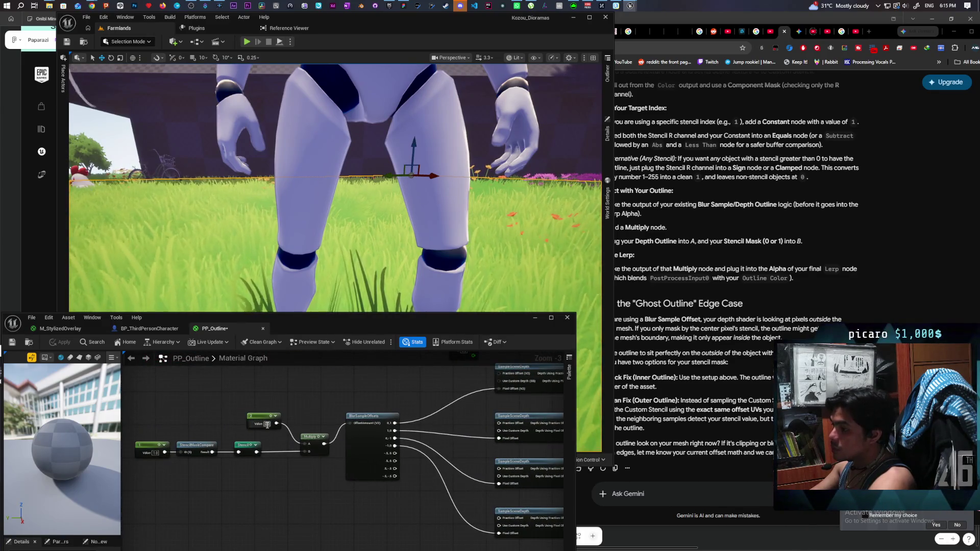
text(4)
key(Return)
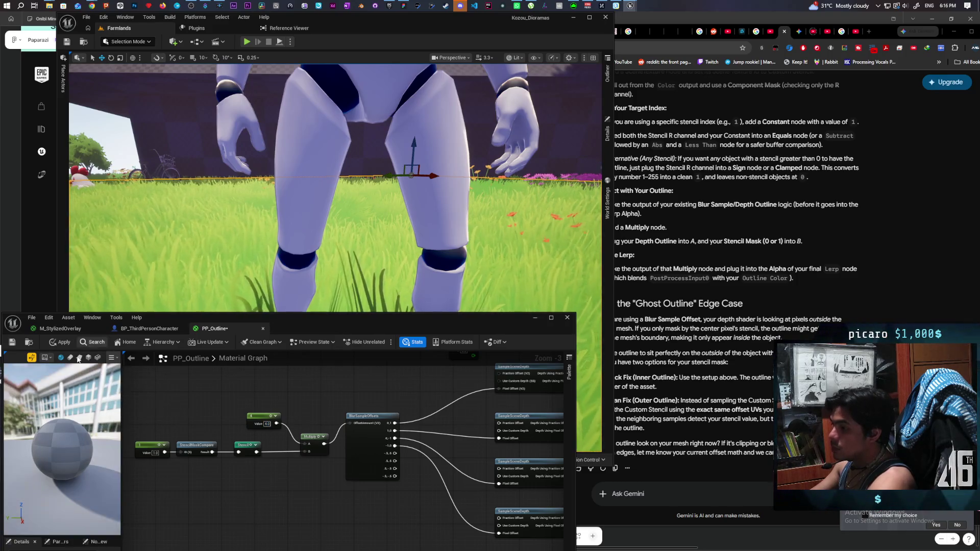
click(60, 345)
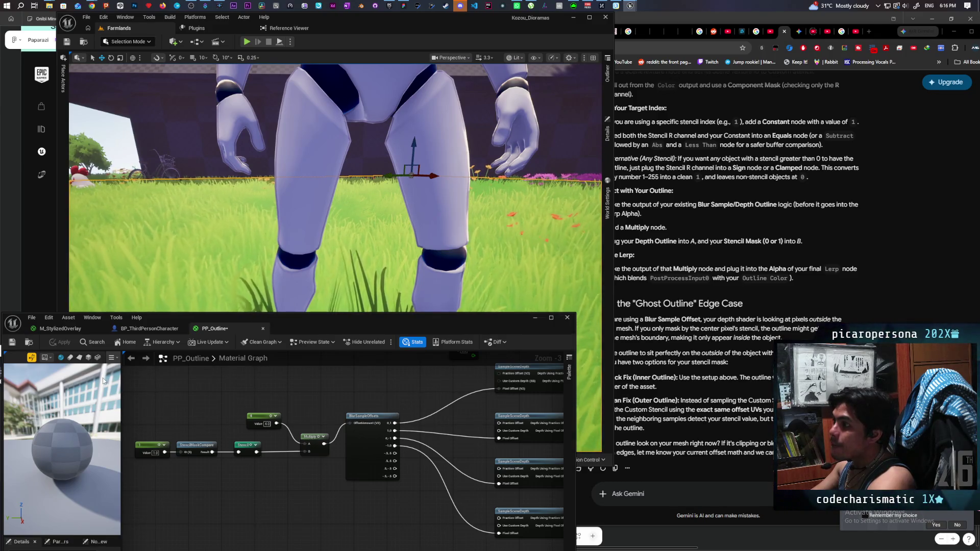
drag(357, 329, 348, 466)
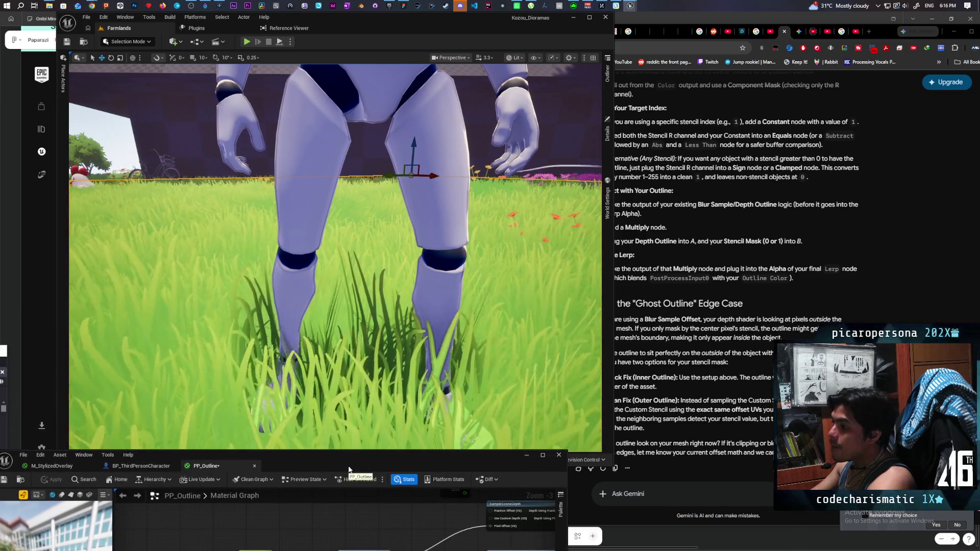
drag(349, 469, 388, 230)
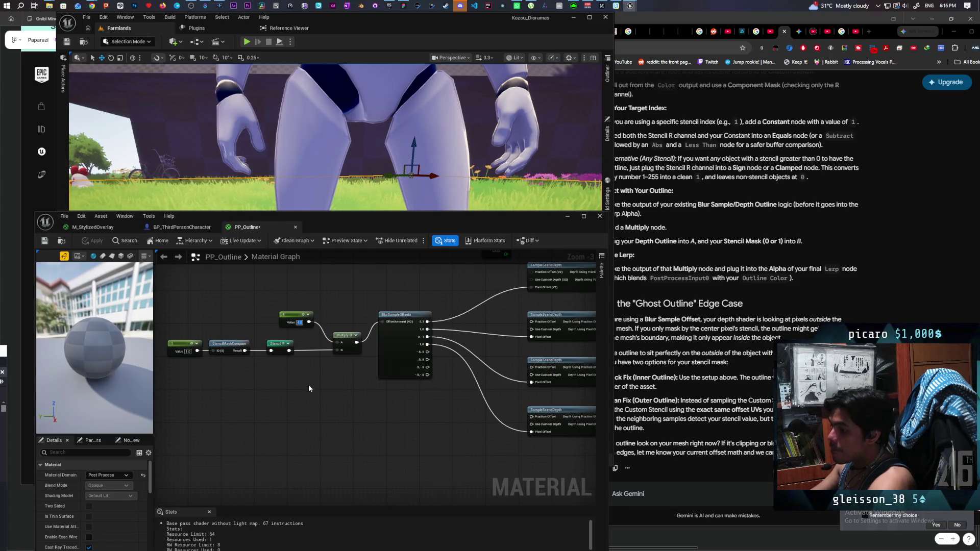
Set the offset Constant from 4 to 1 and bring the four SampleSceneDepth nodes into view
text(1)
key(Return)
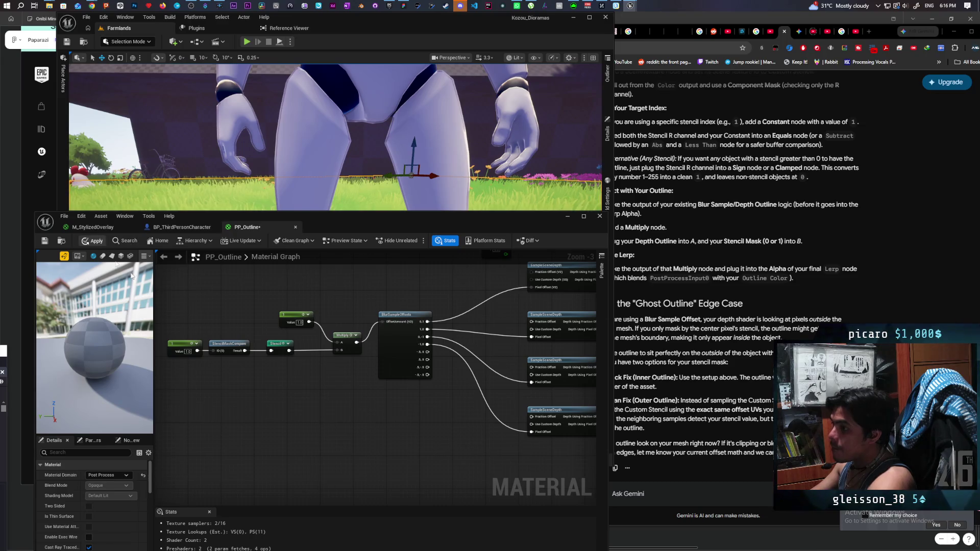
mouse_move(420, 228)
mouse_down()
mouse_move(432, 373)
mouse_move(429, 301)
mouse_move(441, 255)
mouse_up()
scroll(438, 439, down, 3)
mouse_move(438, 439)
mouse_down()
mouse_move(406, 435)
mouse_move(378, 399)
mouse_move(406, 384)
mouse_up()
scroll(377, 399, up, 3)
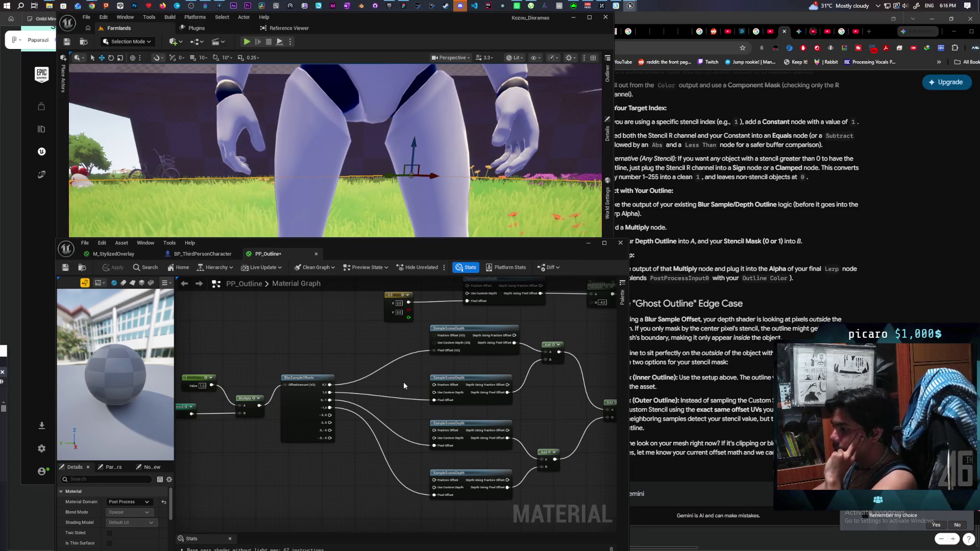
mouse_move(389, 427)
mouse_down()
mouse_move(451, 405)
mouse_move(383, 436)
mouse_up()
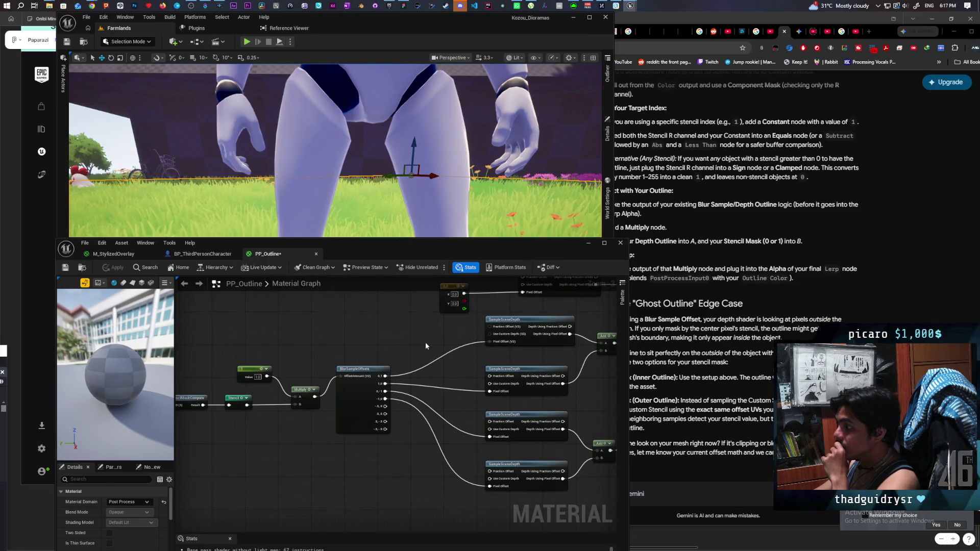
Connect the Multiply output to the Lerp Alpha pin and apply the material
scroll(425, 342, down, 2)
scroll(480, 375, down, 1)
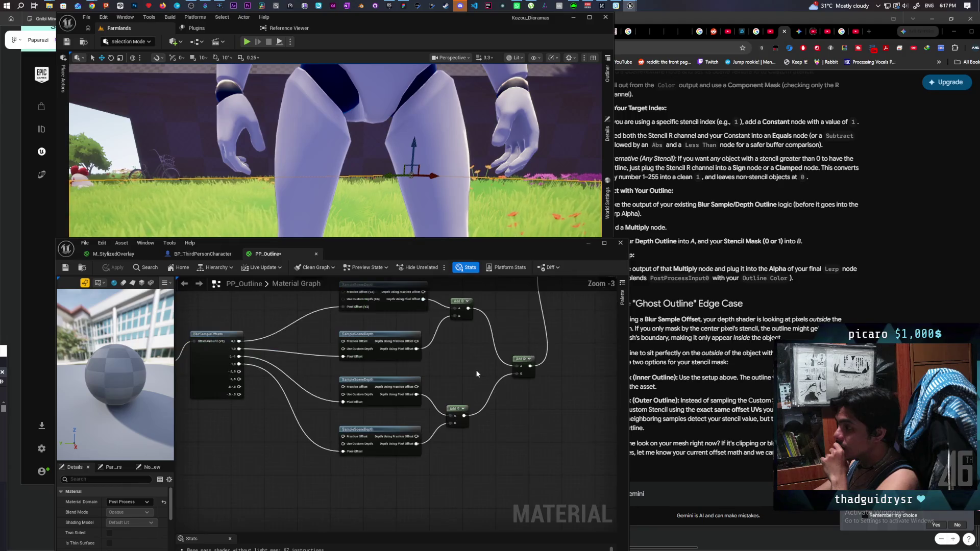
mouse_move(476, 369)
mouse_down()
mouse_move(417, 432)
mouse_move(488, 427)
mouse_up()
scroll(417, 432, up, 5)
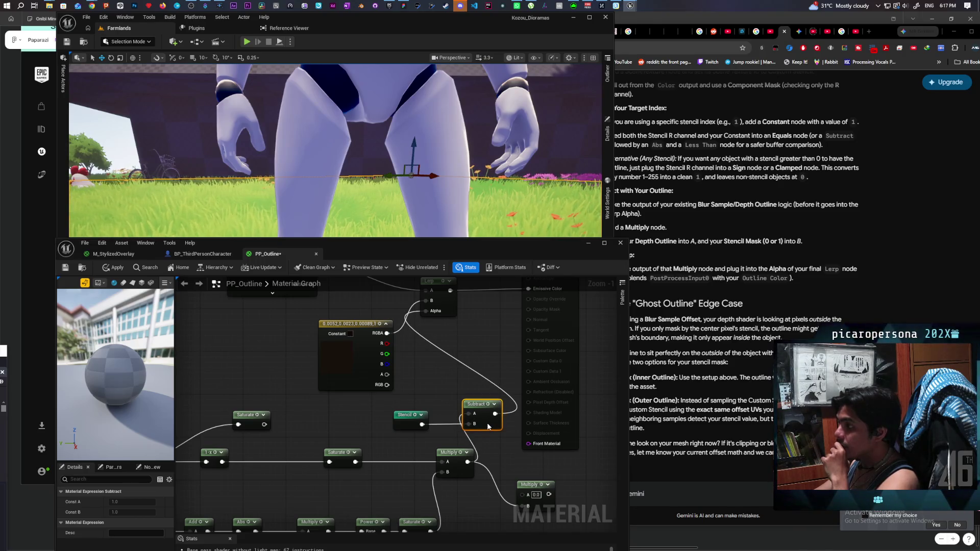
drag(468, 459, 430, 313)
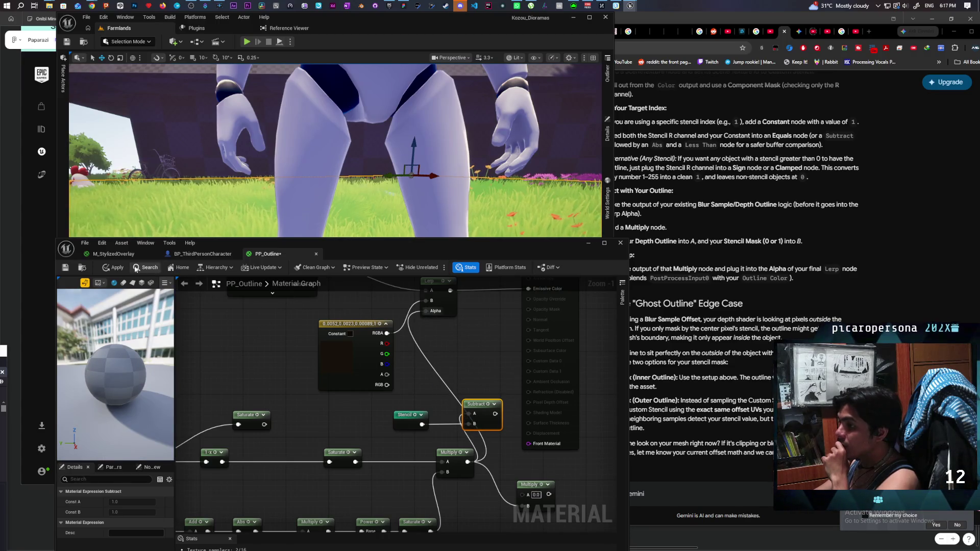
key(ctrl+s)
drag(375, 247, 331, 399)
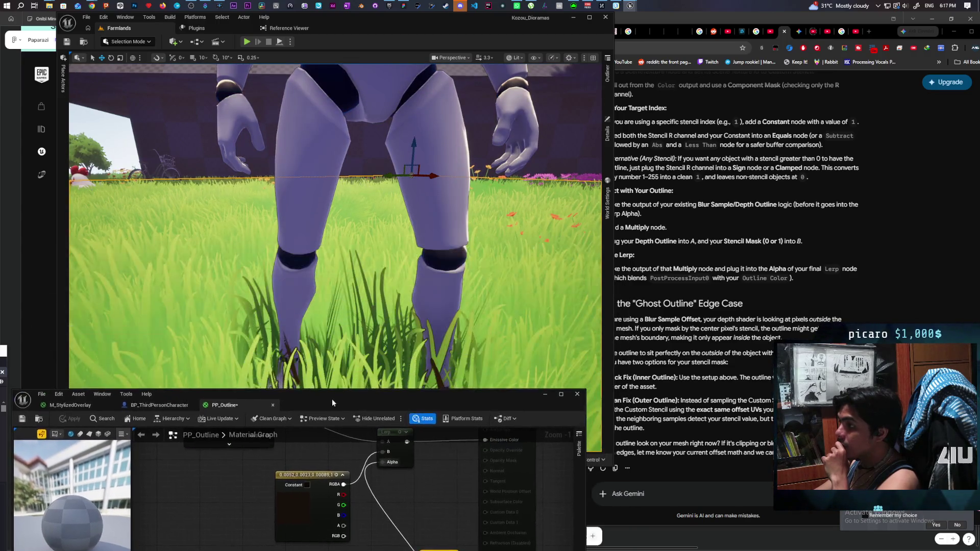
Change the Constant feeding Multiply from 1 to 2 and save PP_Outline
scroll(335, 225, up, 3)
scroll(336, 225, up, 2)
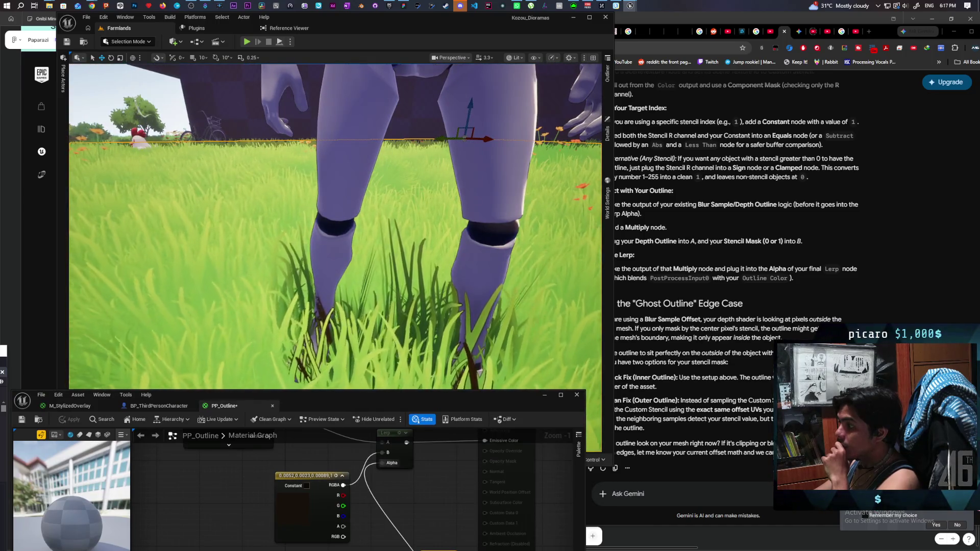
scroll(335, 225, up, 3)
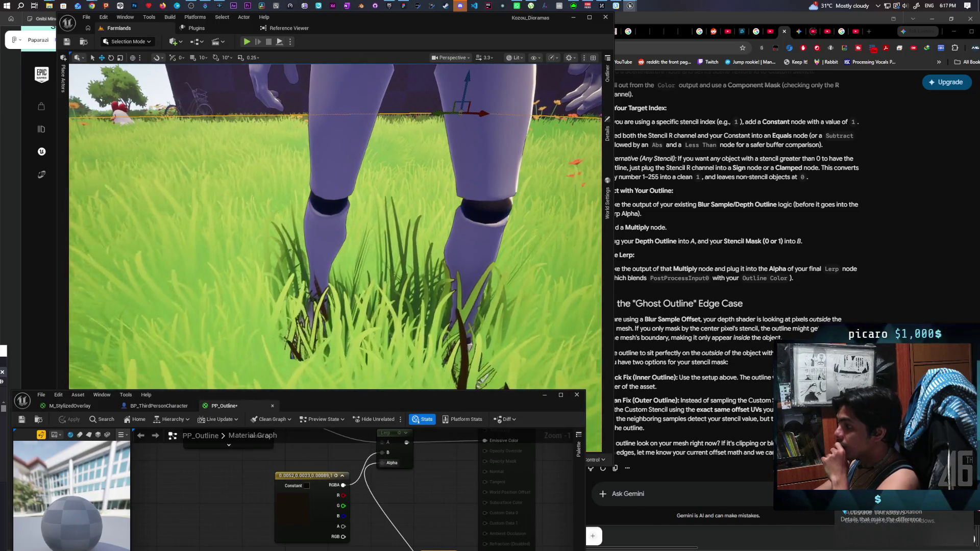
scroll(335, 224, down, 5)
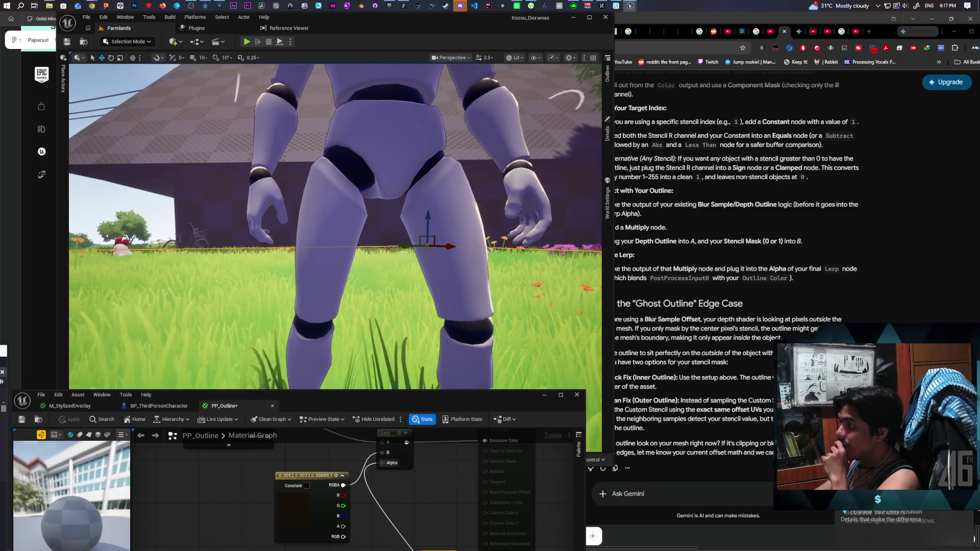
scroll(335, 225, down, 3)
scroll(259, 453, down, 1)
mouse_move(259, 453)
mouse_down()
mouse_move(379, 498)
mouse_move(329, 506)
mouse_up()
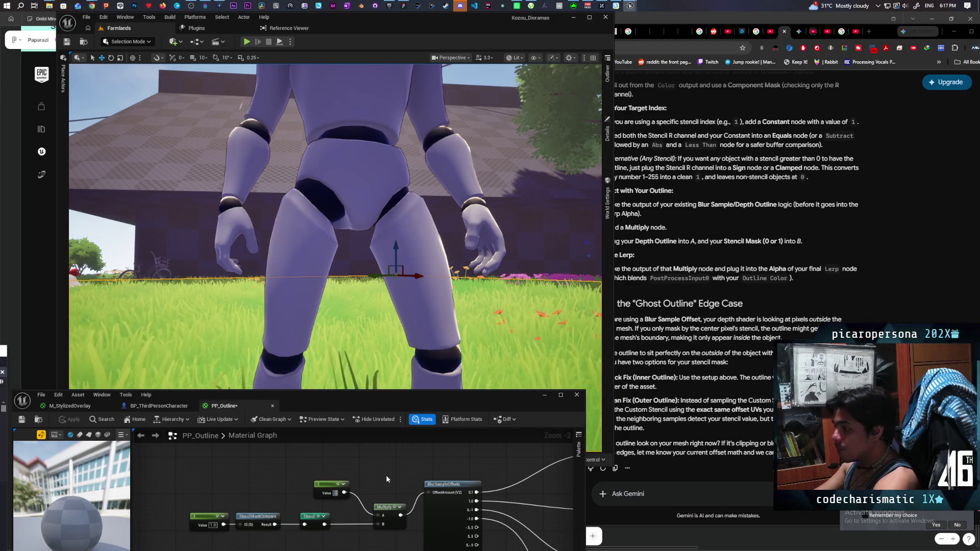
text(2)
key(Return)
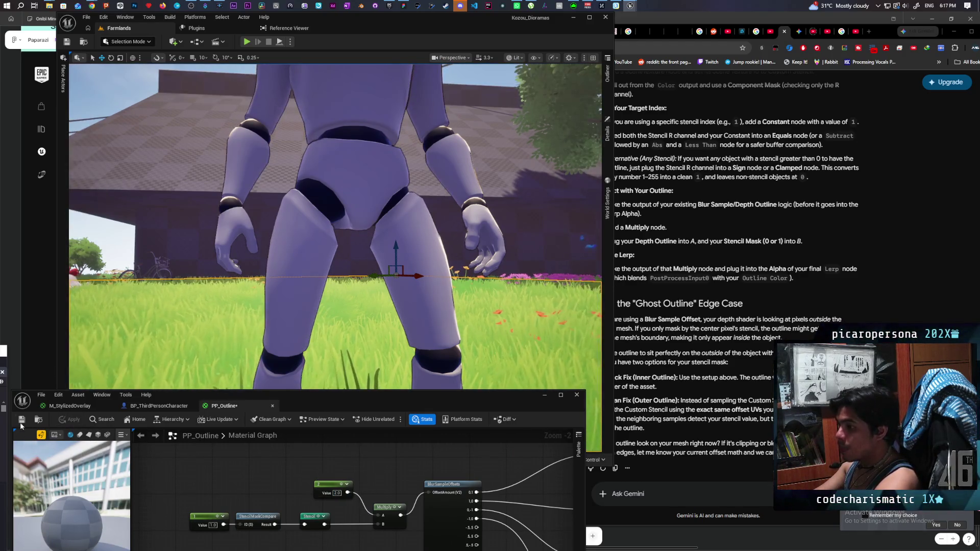
click(21, 419)
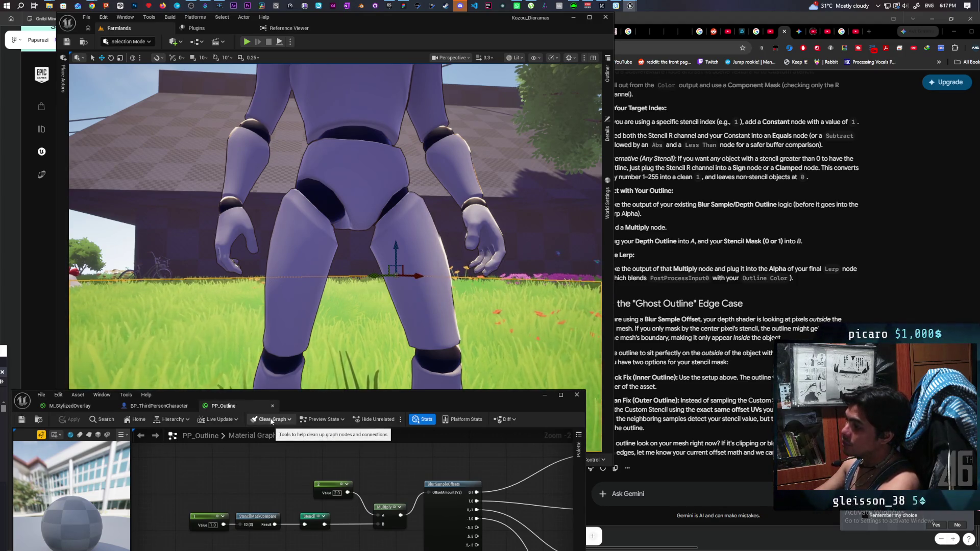
drag(395, 400, 390, 458)
Pull the viewport back to frame the character's full body in the grass near the house
key(Right)
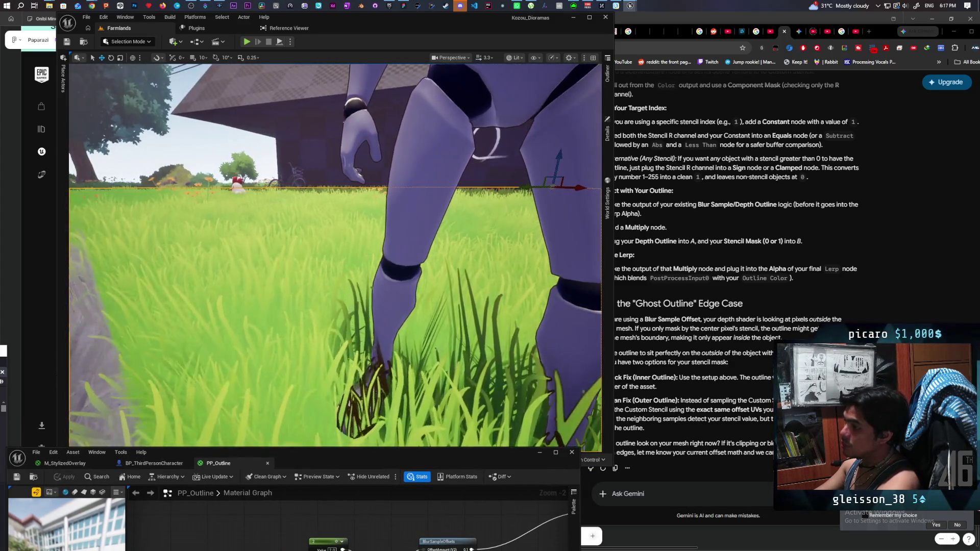
key(Down)
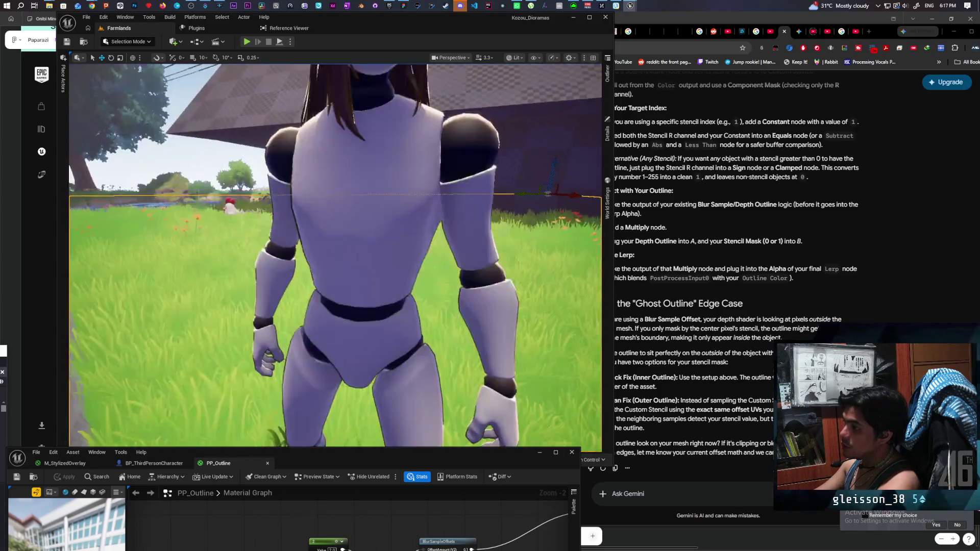
key(Up)
key(Down)
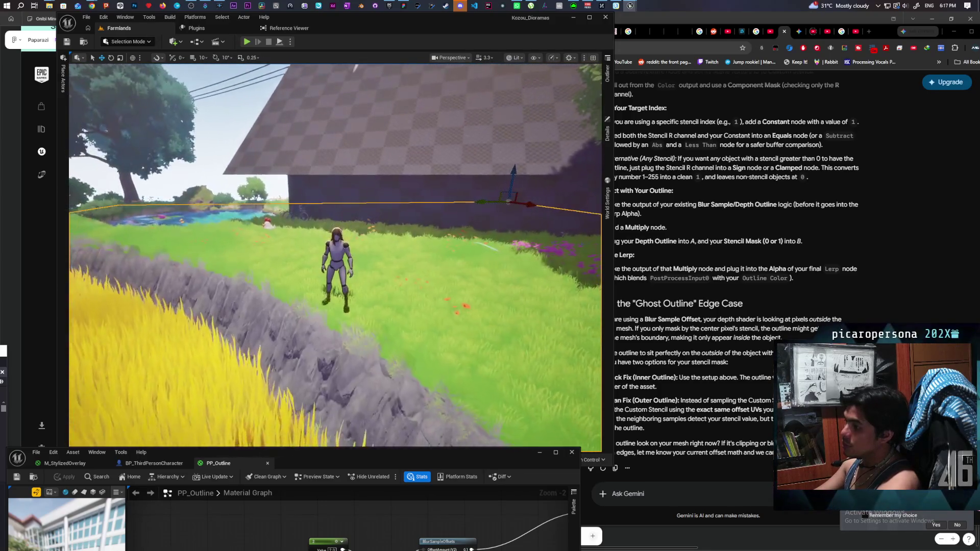
key(Up)
key(Up)
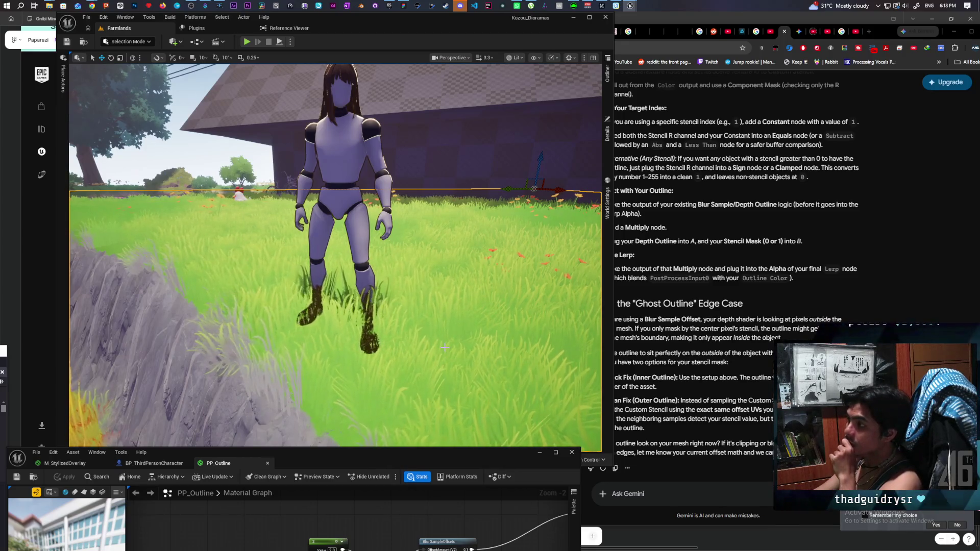
mouse_move(444, 347)
mouse_down()
mouse_move(450, 302)
mouse_move(490, 295)
mouse_move(491, 311)
mouse_up()
drag(233, 203, 250, 208)
drag(308, 228, 338, 307)
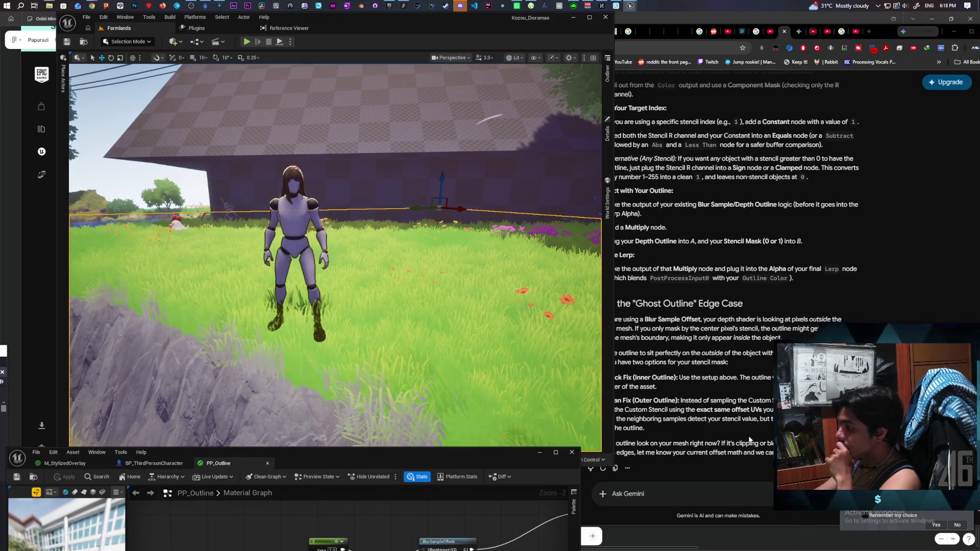
Tell Gemini that multiplying the offset amount by the stencil kinda works but now renders behind objects
click(664, 494)
text(I multiplied the)
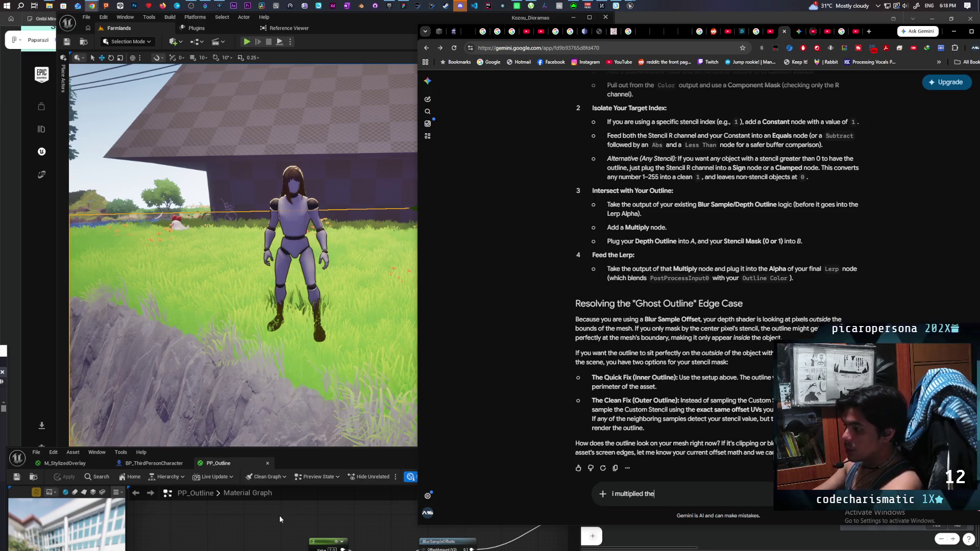
click(280, 515)
drag(412, 461, 380, 315)
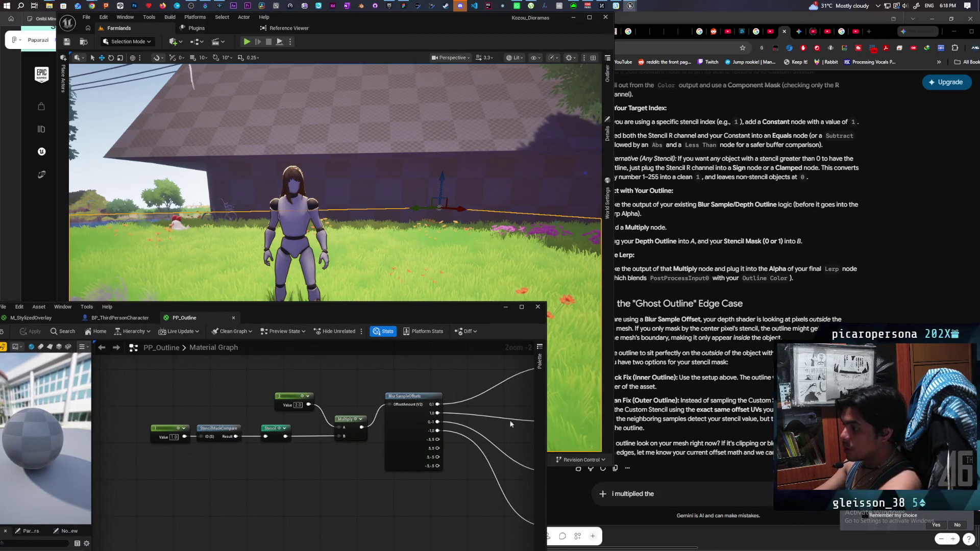
click(664, 491)
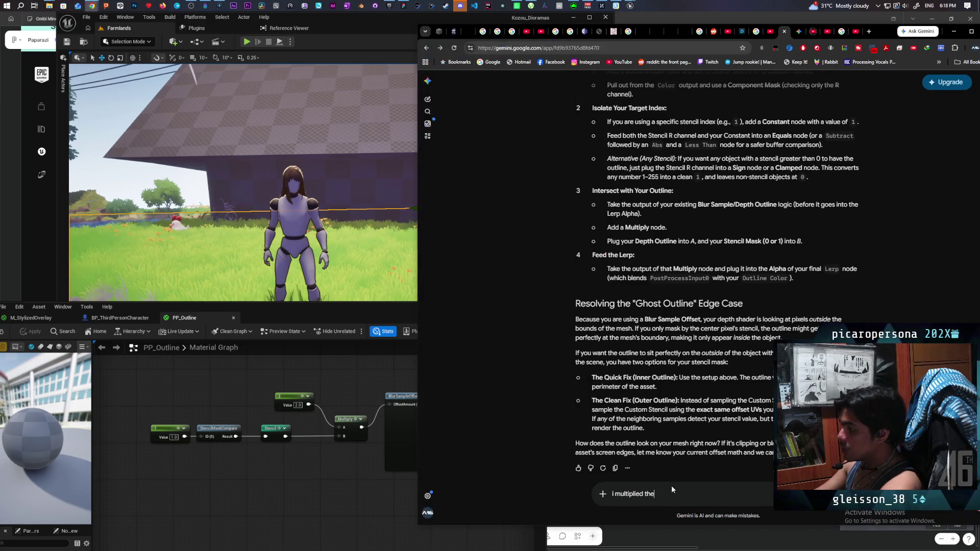
text( offset amount with the stencil so)
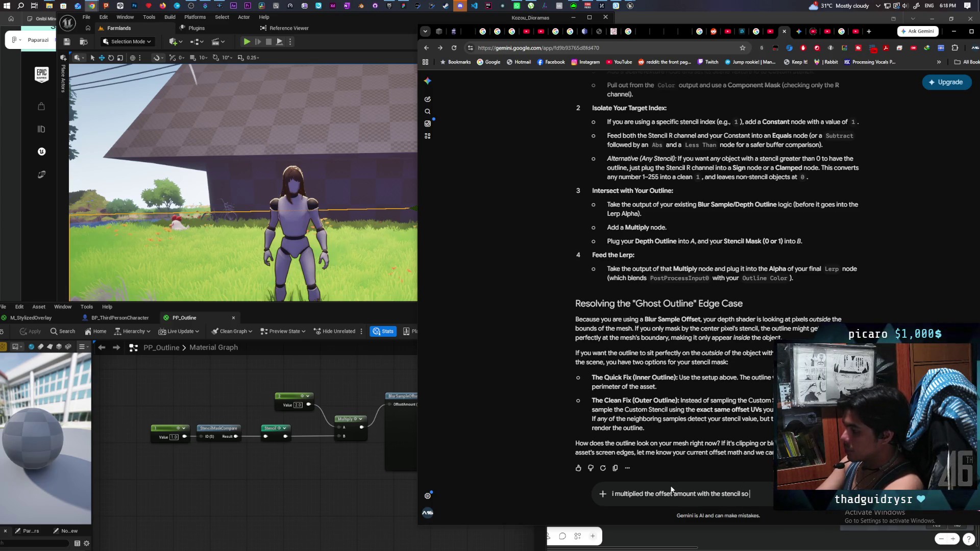
text(that only the)
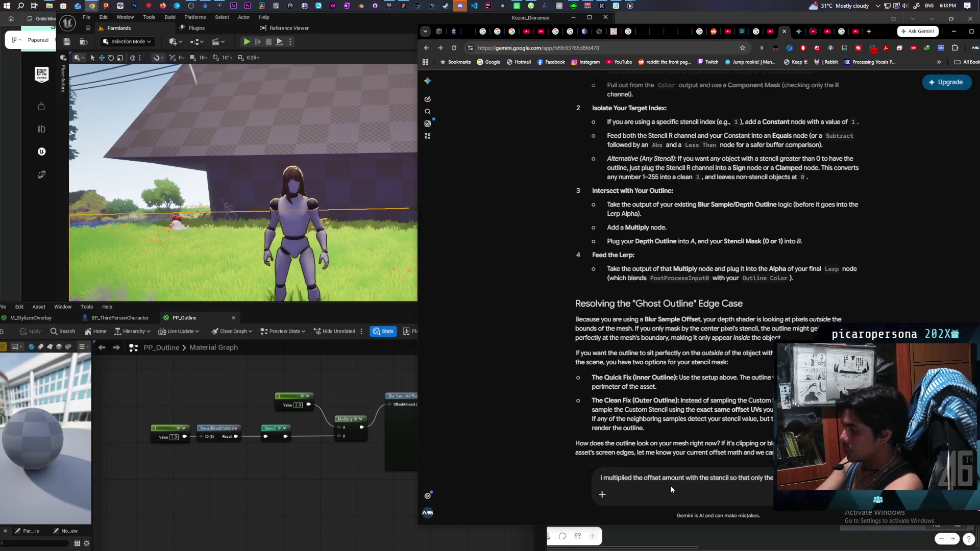
text(actuall)
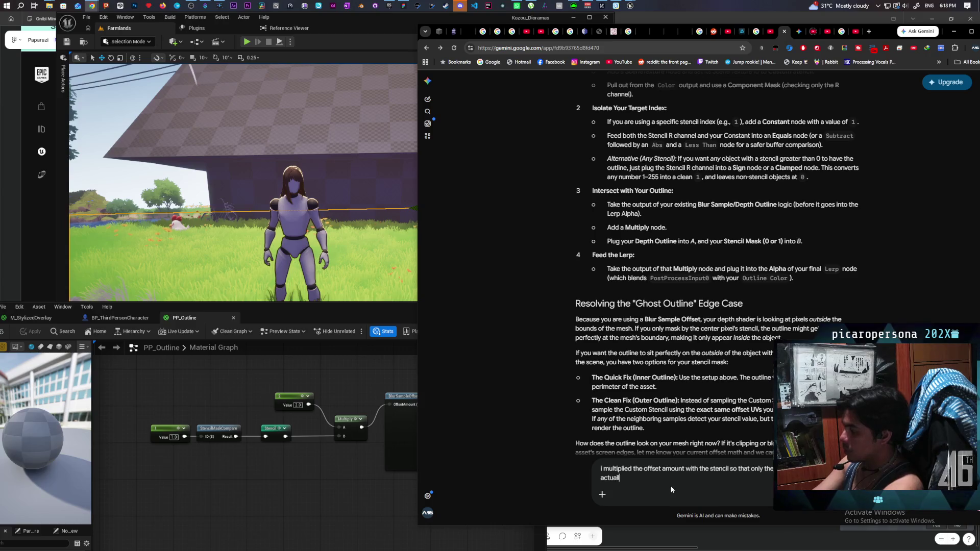
text(y sample anything.)
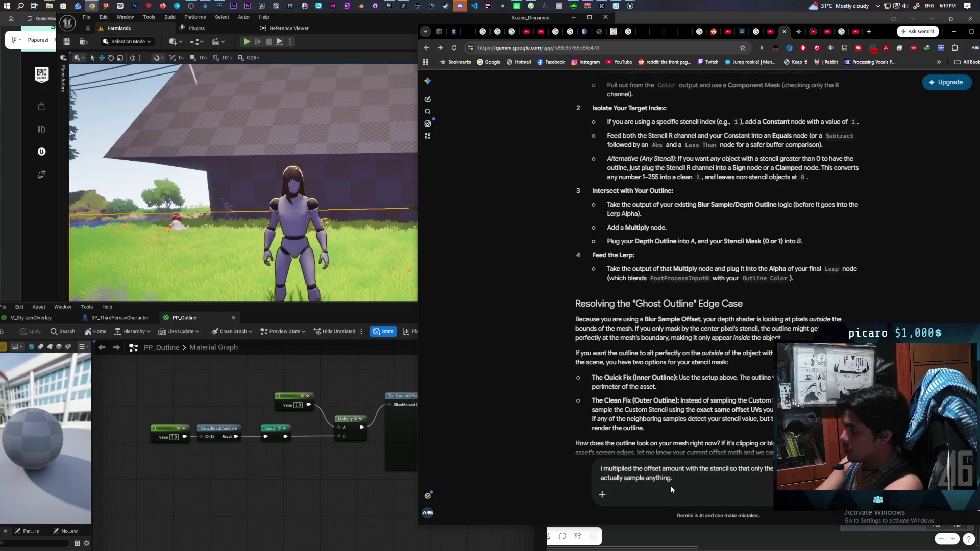
text( it kinda )
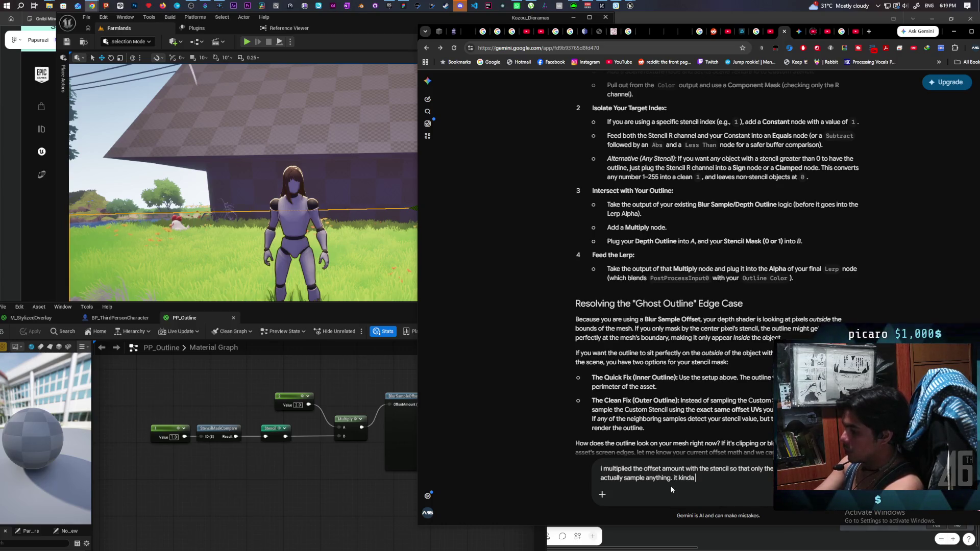
text(ow)
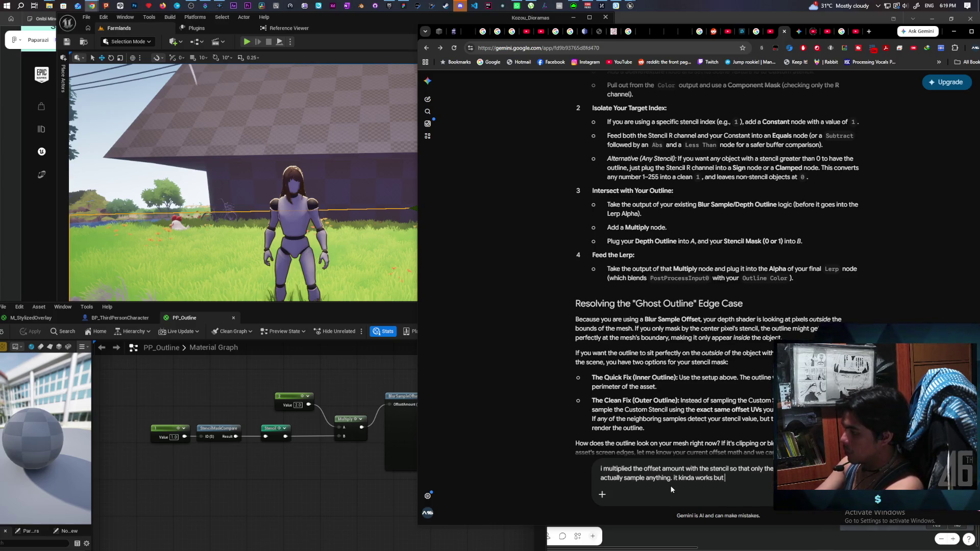
text(ut now its rendering)
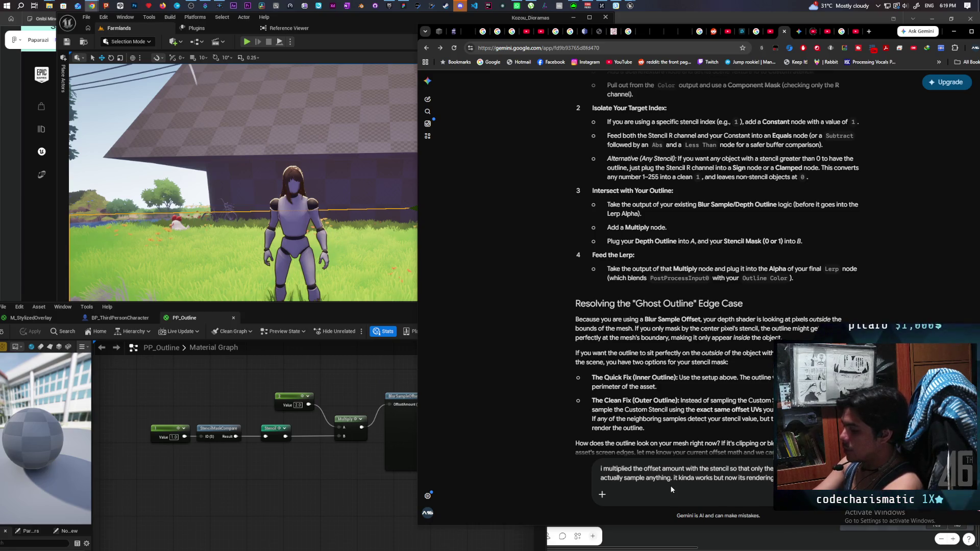
key(Return)
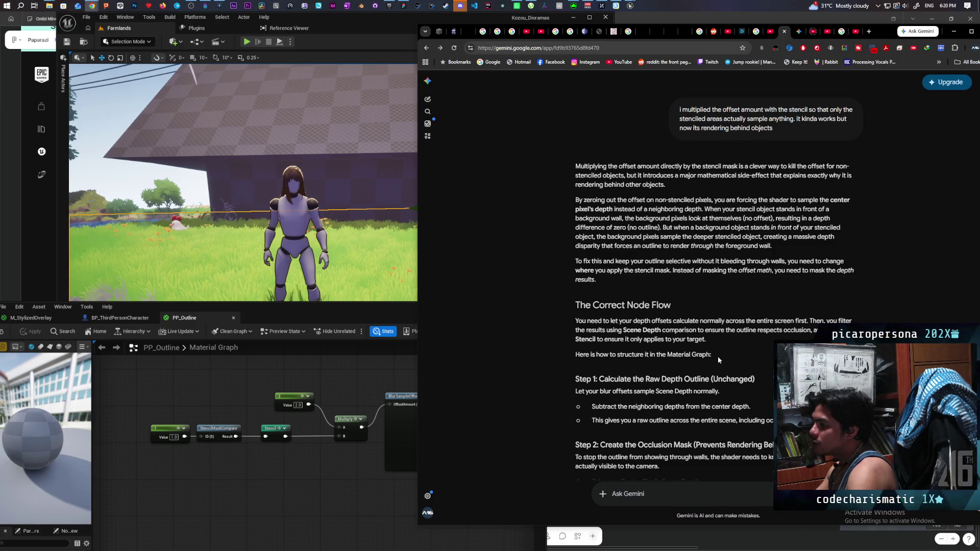
Reply that masking the custom stencil afterwards loses lines outside the stenciled character
scroll(714, 353, down, 2)
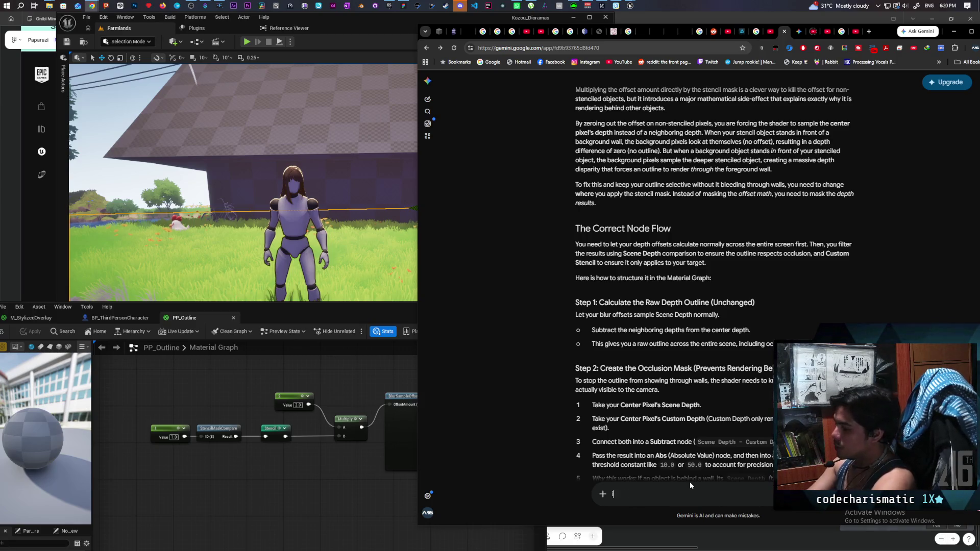
text(id)
key(BackSpace)
text(dont want to ma)
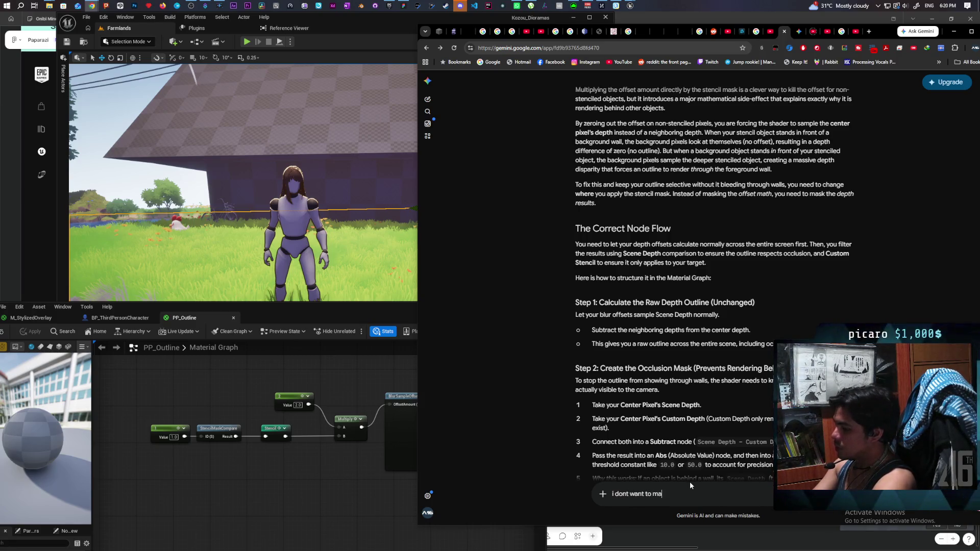
text(sk out the)
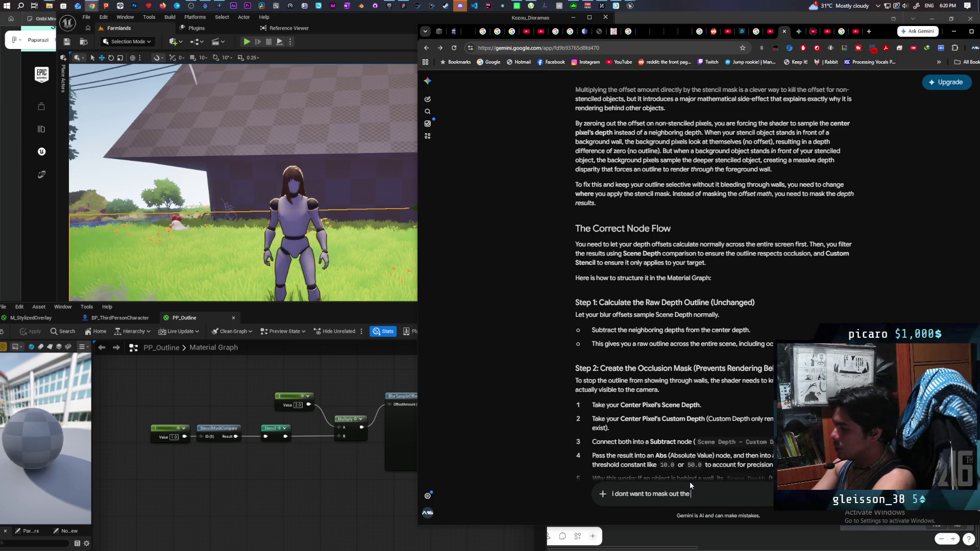
text( custom stenci)
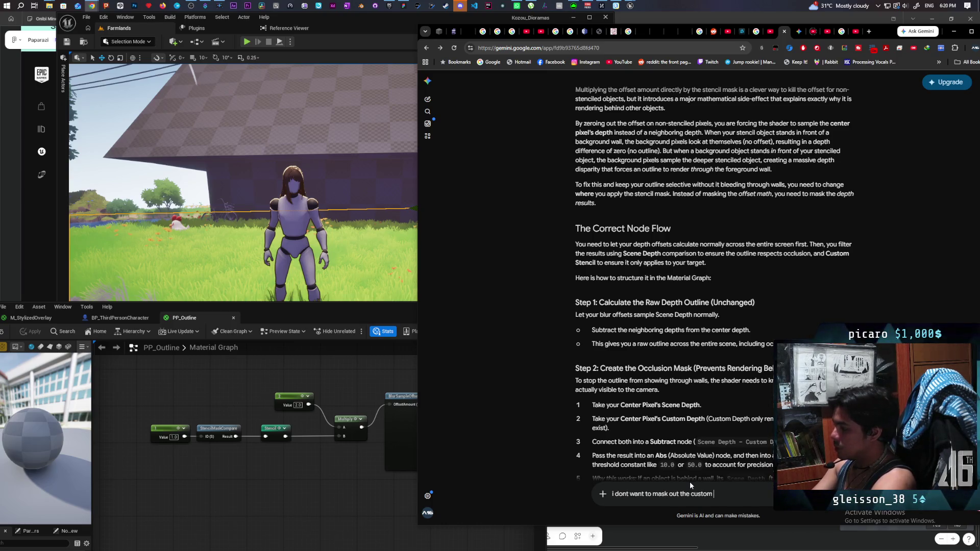
text(l after)
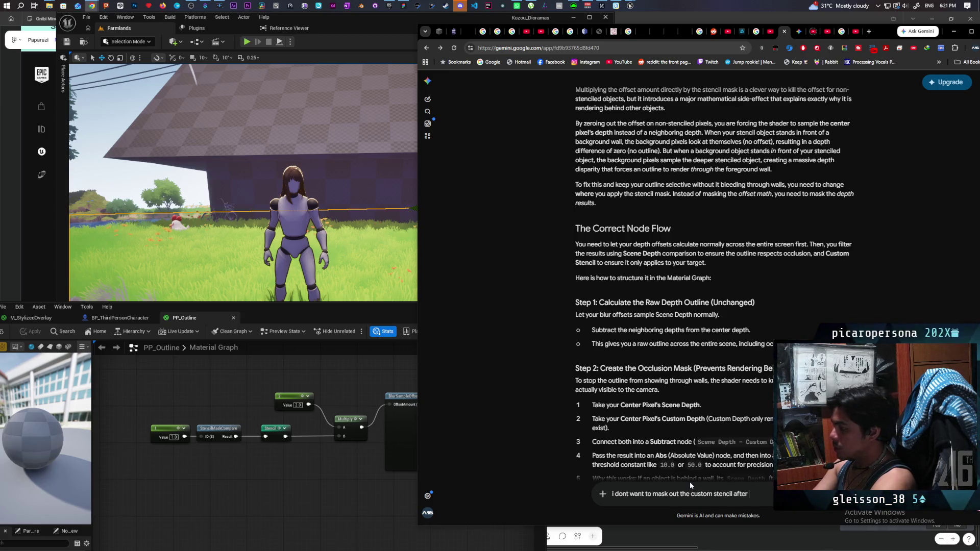
text( because i los)
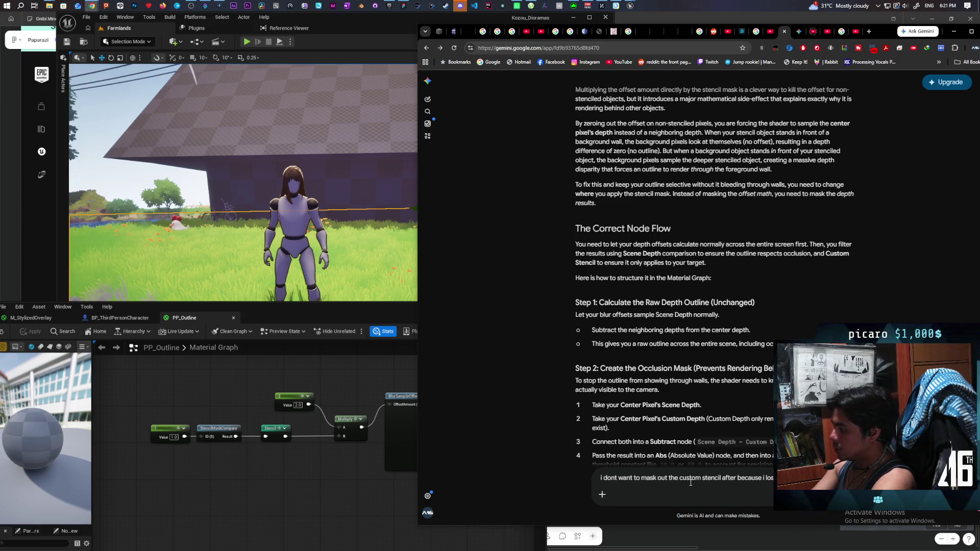
text(the stenciled cha)
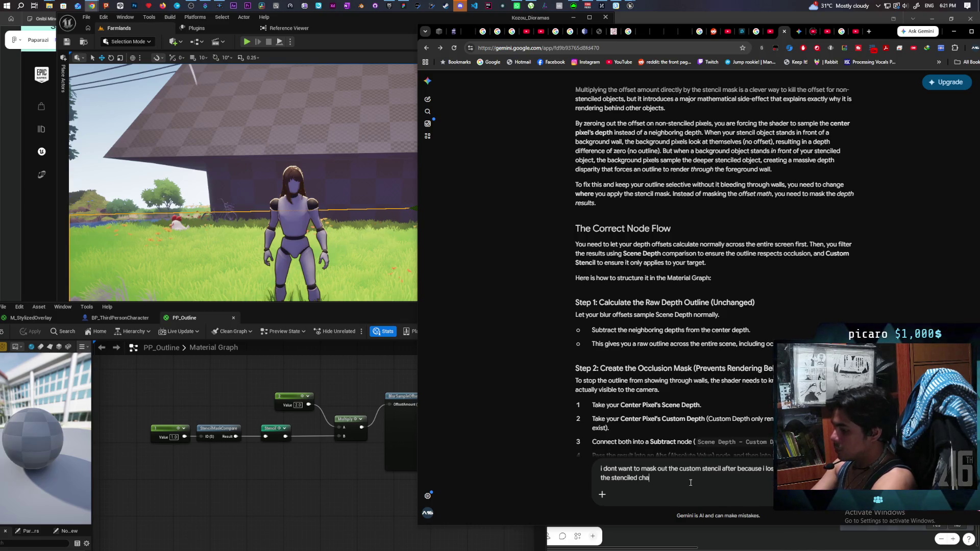
text(racter)
key(Return)
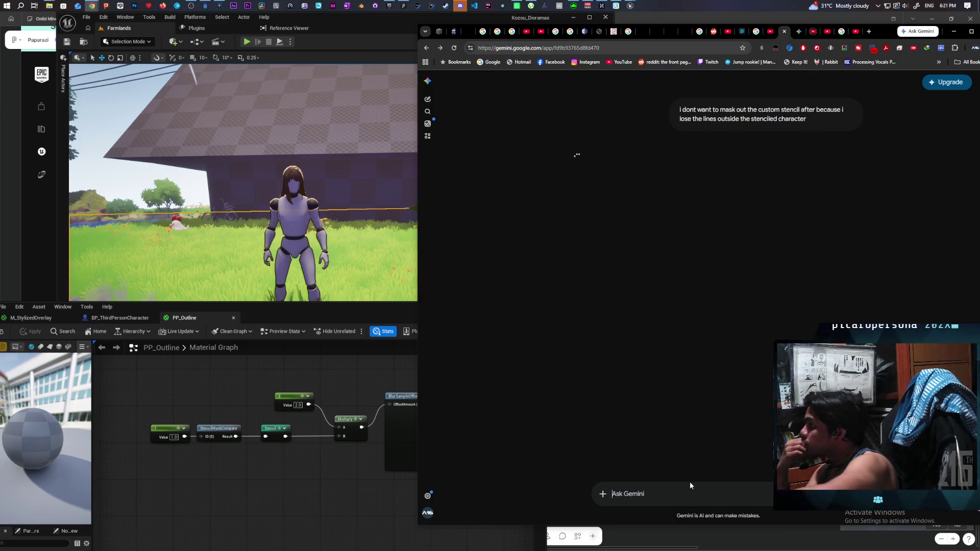
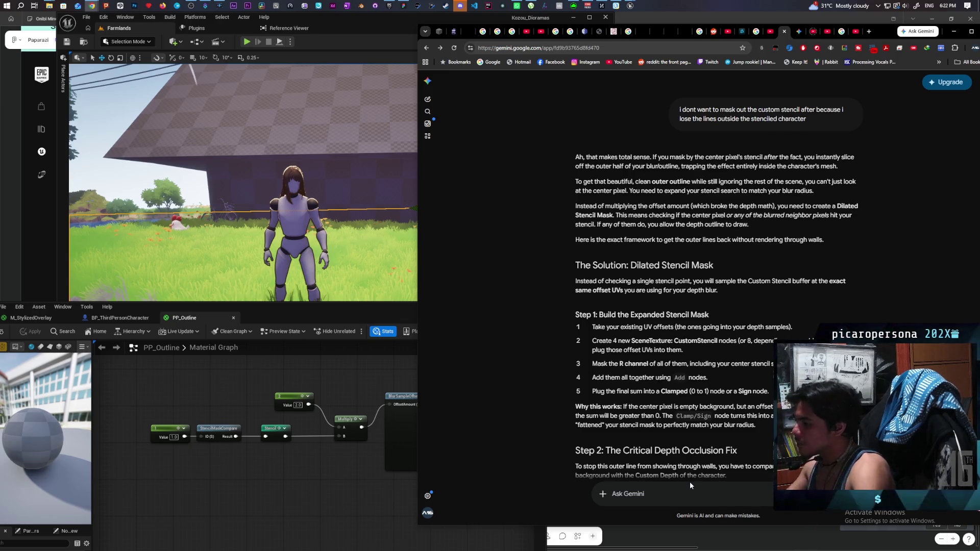
Return to the PP_Outline material graph and pan over to the offset and depth-sample nodes
click(341, 489)
mouse_move(433, 494)
mouse_down()
mouse_move(249, 495)
mouse_move(224, 482)
mouse_move(213, 490)
mouse_move(217, 514)
mouse_up()
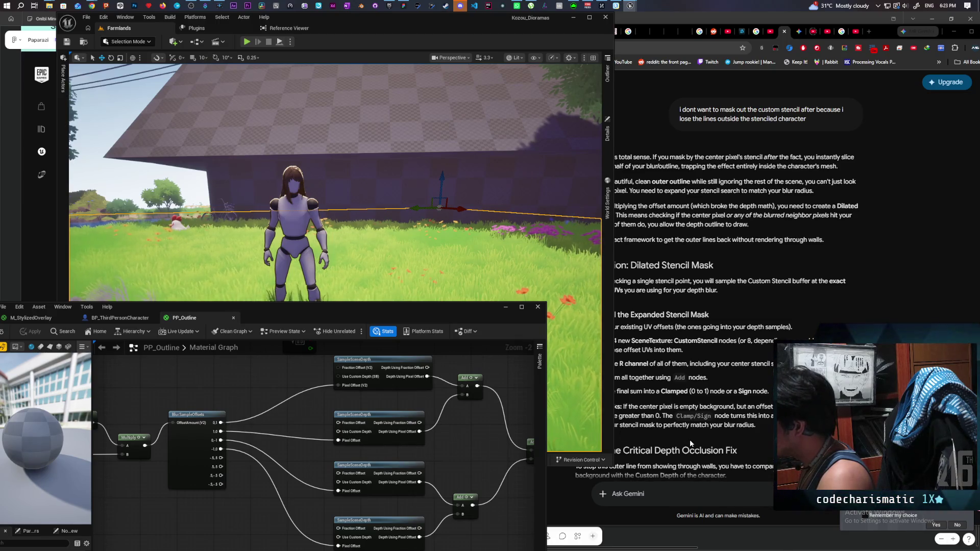
Wire the Constant output directly into BlurSampleOffsets' OffsetAmount input
drag(303, 457, 328, 510)
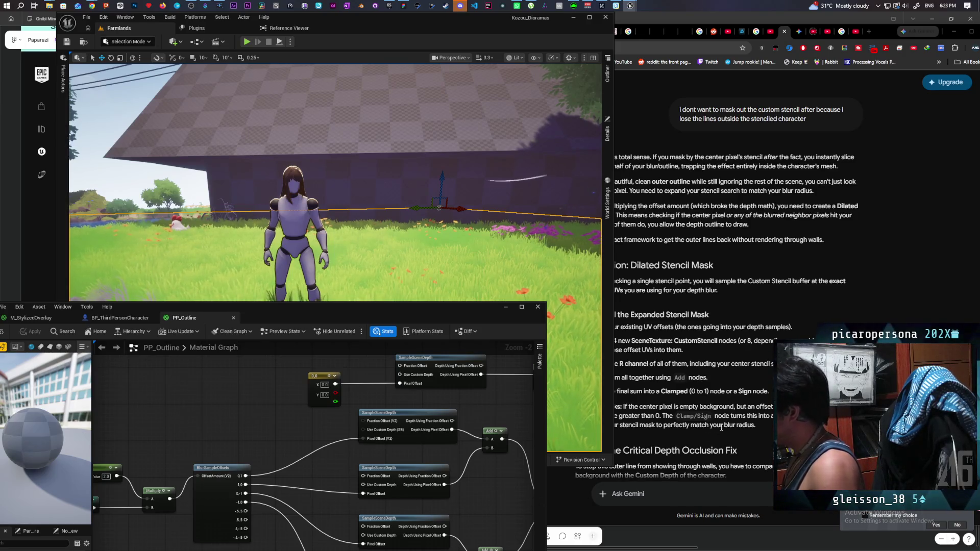
click(725, 402)
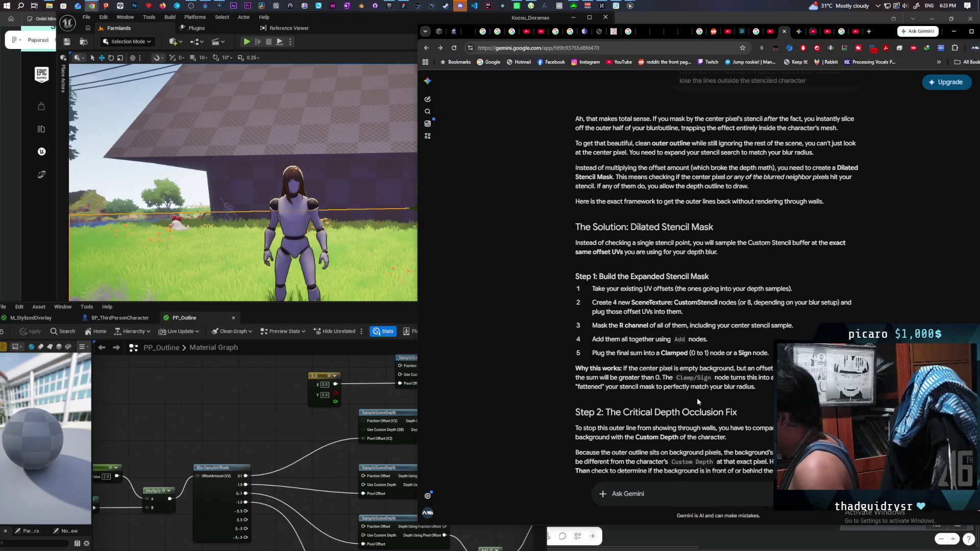
click(363, 447)
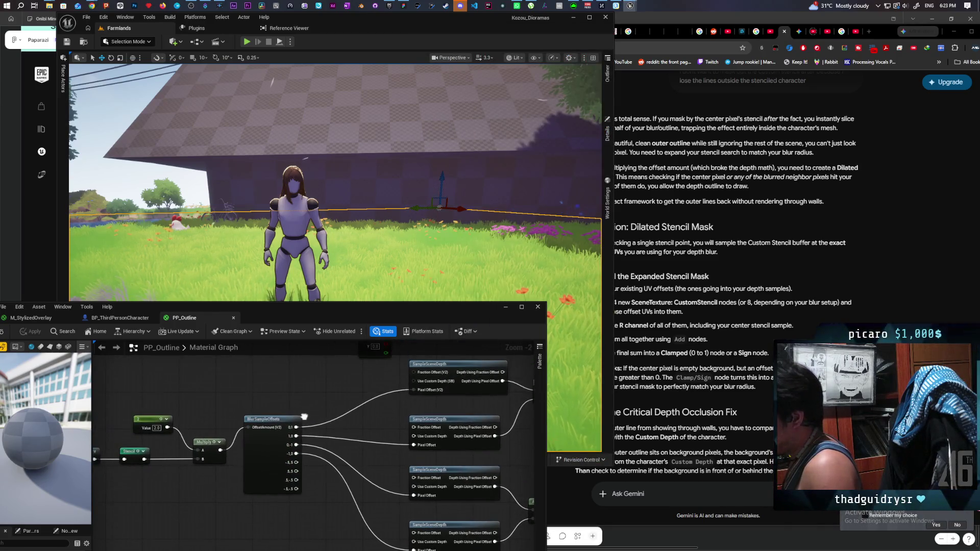
mouse_move(304, 417)
mouse_down()
mouse_move(317, 431)
mouse_move(338, 423)
mouse_up()
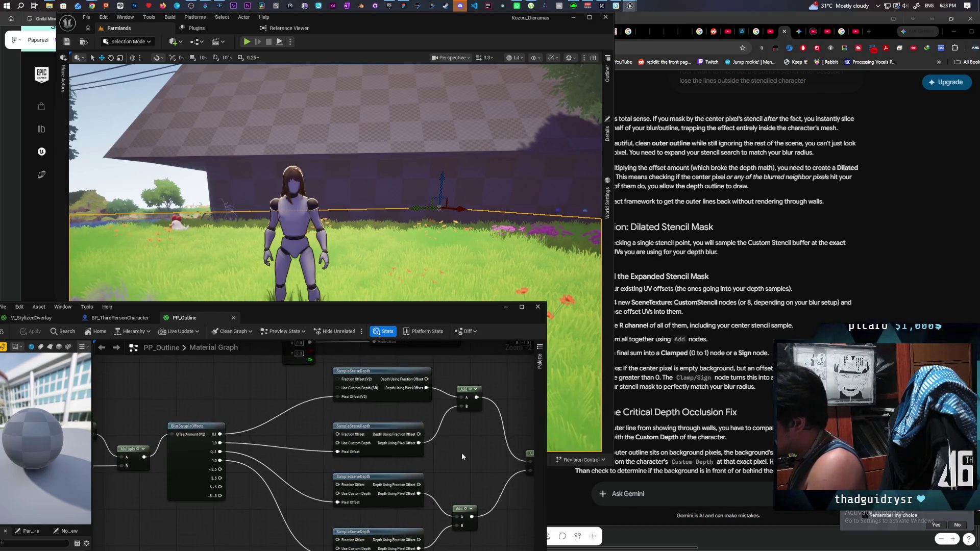
scroll(442, 449, down, 2)
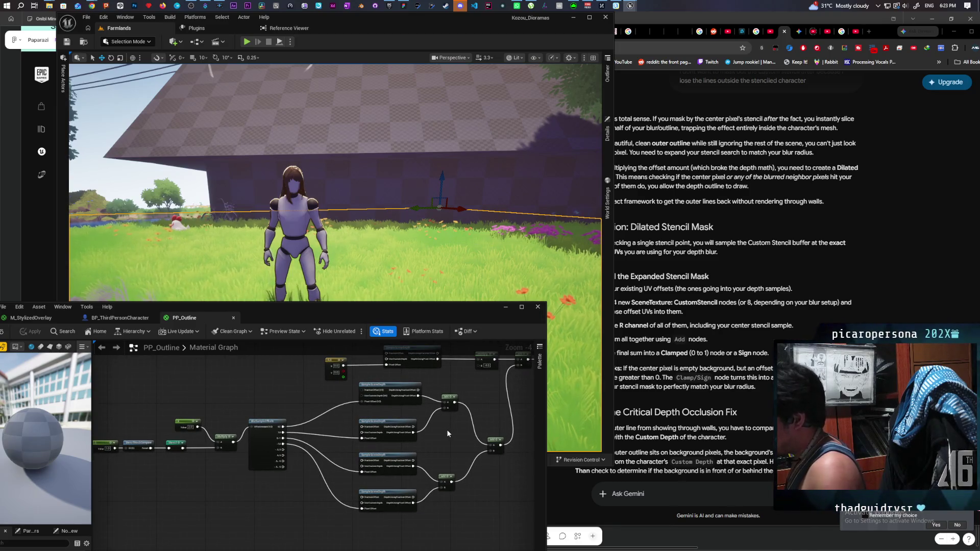
mouse_move(329, 453)
mouse_down()
mouse_move(382, 434)
mouse_move(377, 442)
mouse_up()
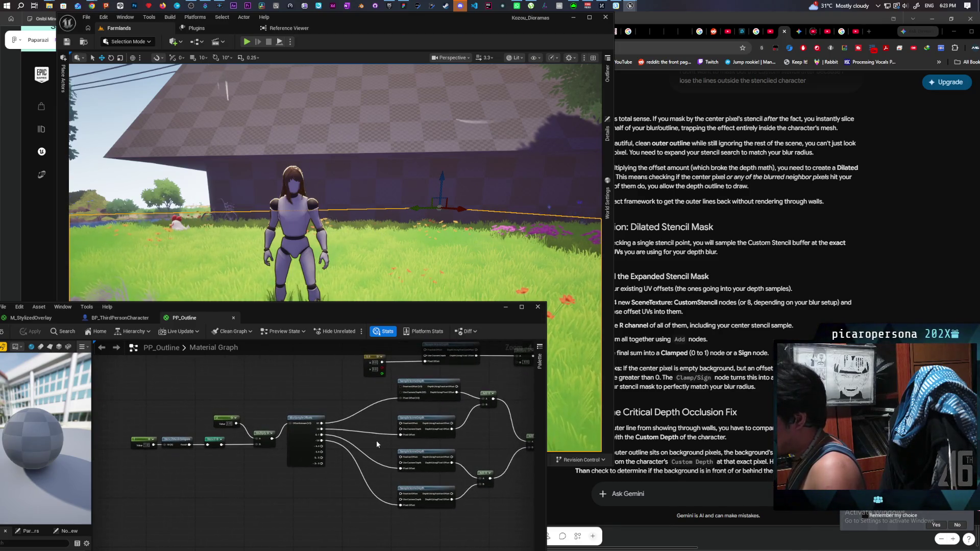
scroll(377, 442, up, 1)
scroll(377, 444, down, 1)
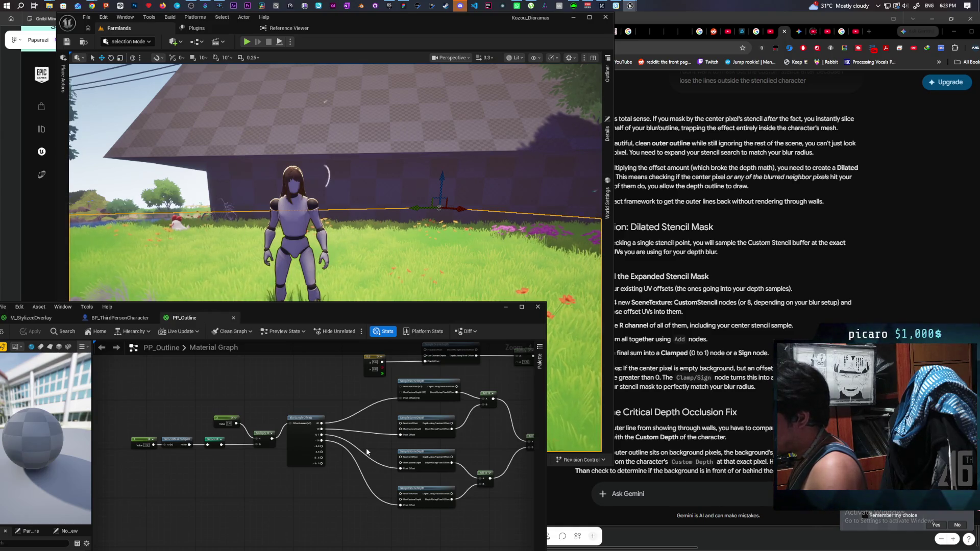
drag(311, 467, 319, 460)
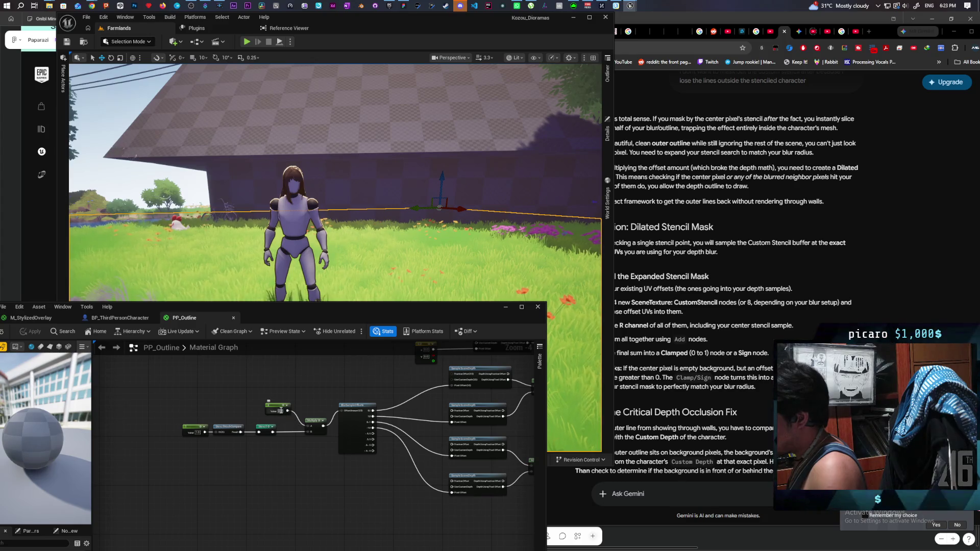
drag(288, 411, 341, 411)
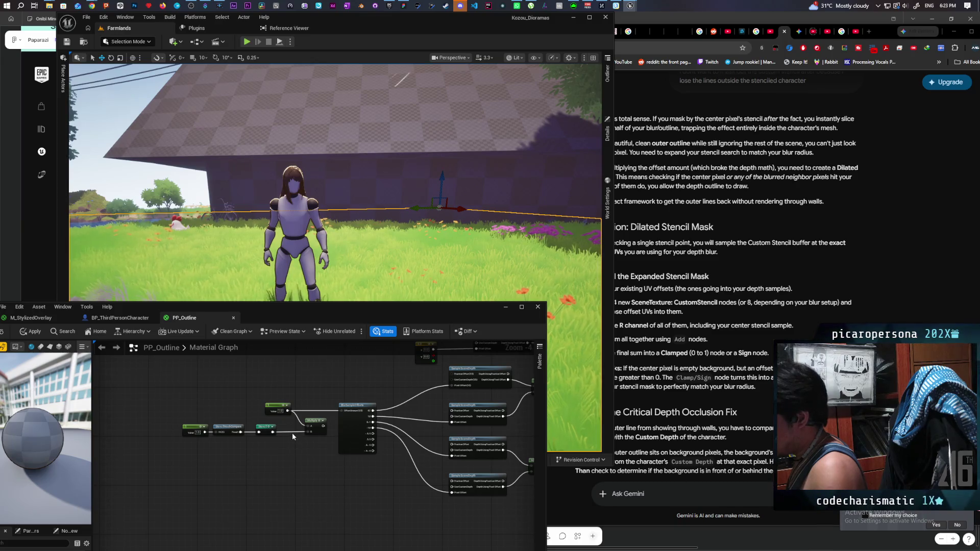
Move the four SampleSceneDepth nodes left and paste a Stencil node beside them
mouse_move(328, 457)
mouse_down()
mouse_move(107, 486)
mouse_move(245, 515)
mouse_move(168, 546)
mouse_up()
mouse_move(398, 409)
mouse_down()
mouse_move(364, 447)
mouse_move(296, 464)
mouse_move(271, 460)
mouse_up()
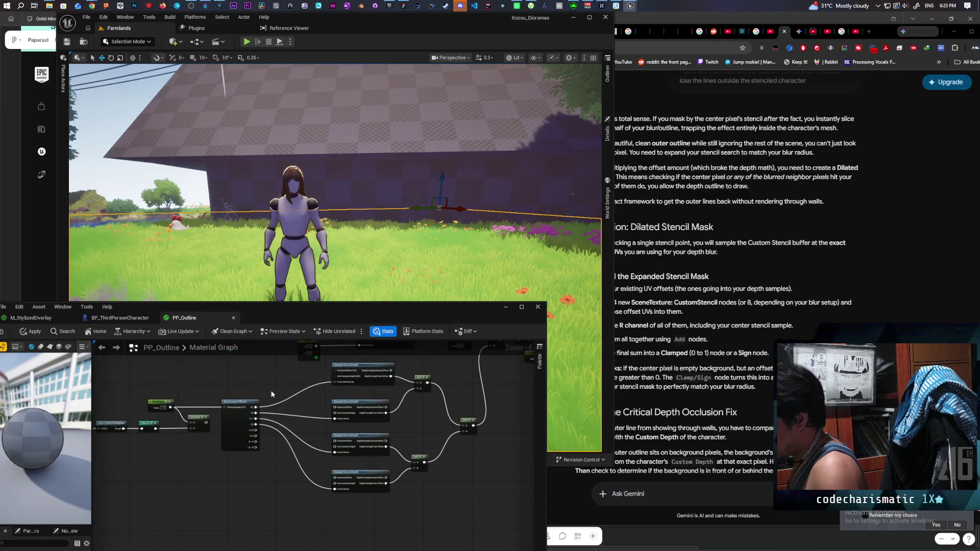
mouse_move(321, 357)
mouse_down()
mouse_move(357, 490)
mouse_move(327, 477)
mouse_up()
click(382, 427)
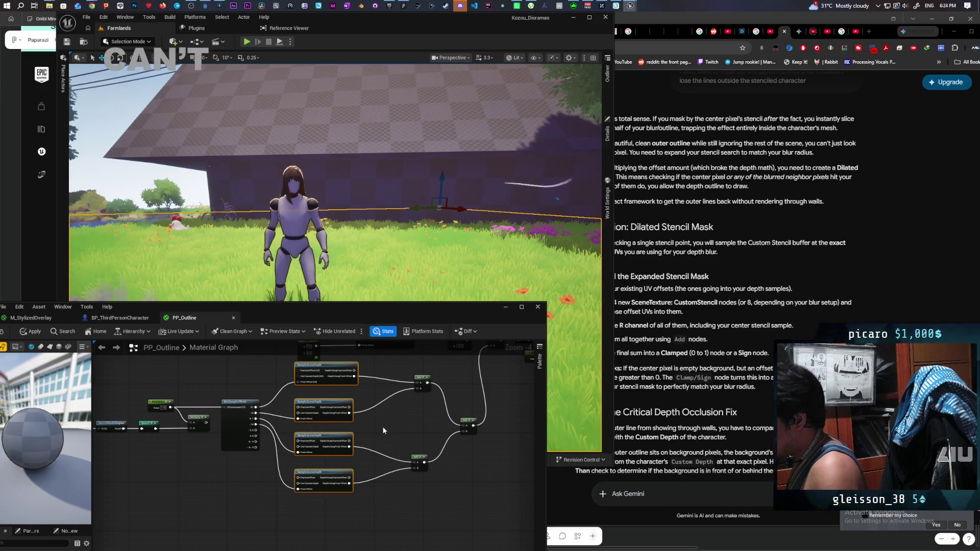
scroll(372, 408, up, 2)
key(ctrl+v)
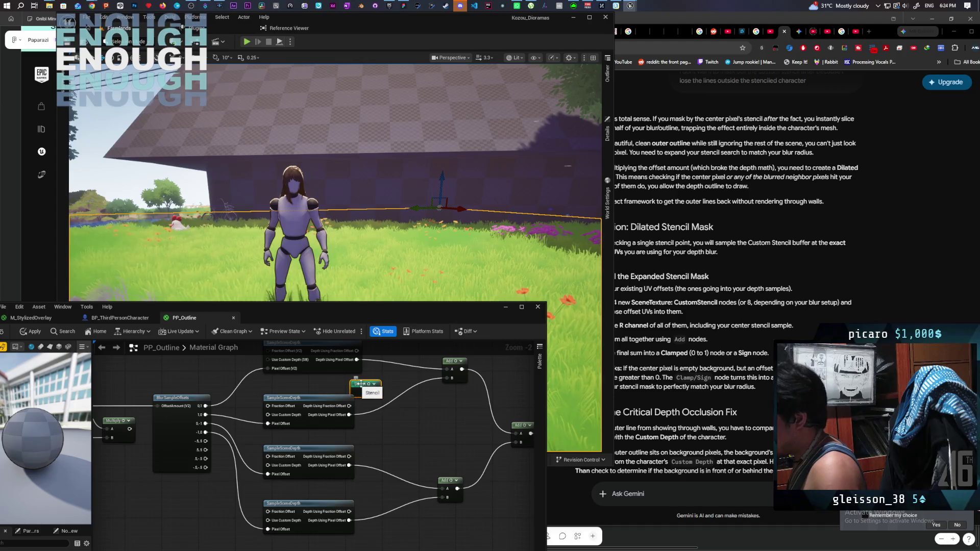
Place the Stencil node and add a first Multiply between a depth output and the Add node
drag(362, 381, 337, 380)
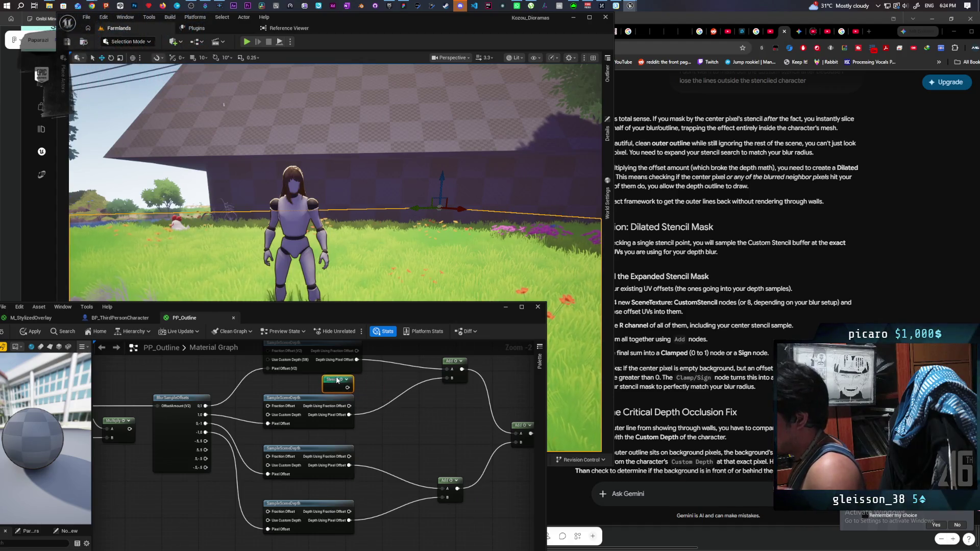
click(373, 377)
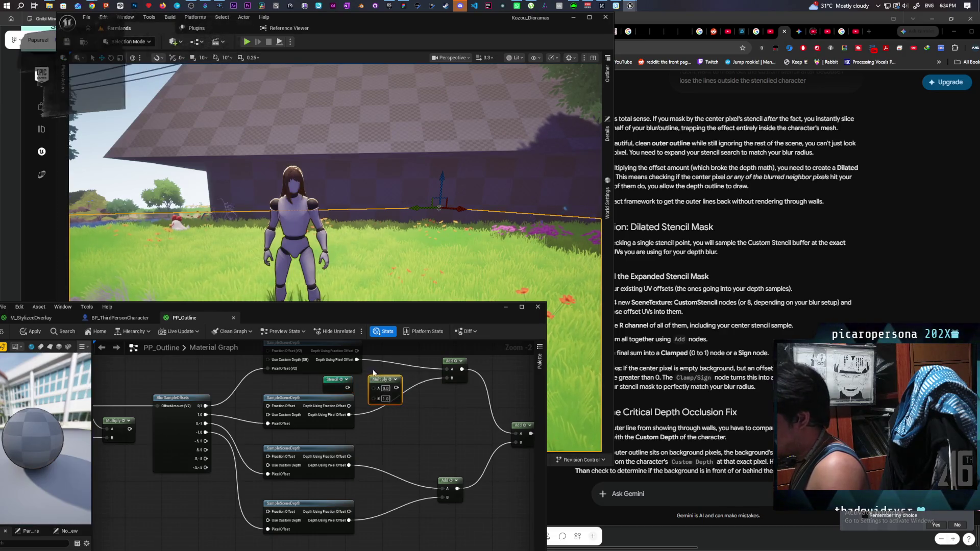
mouse_move(357, 360)
mouse_down()
mouse_move(377, 399)
mouse_move(384, 385)
mouse_move(452, 369)
mouse_up()
key(Escape)
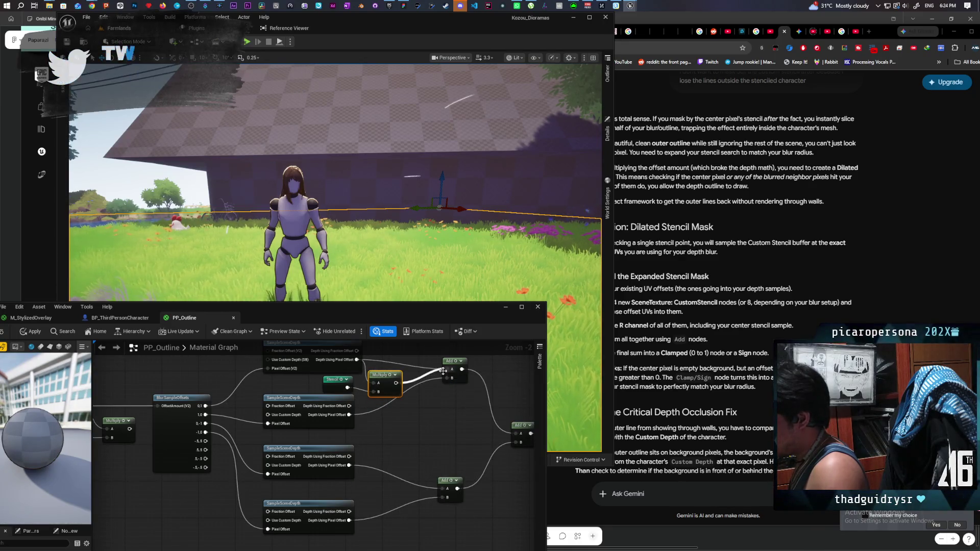
drag(388, 390, 387, 376)
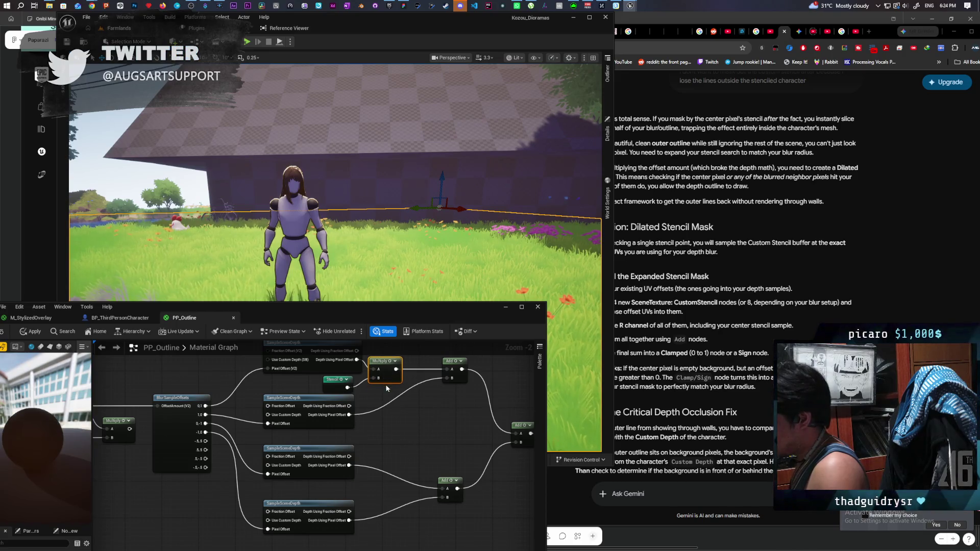
click(390, 412)
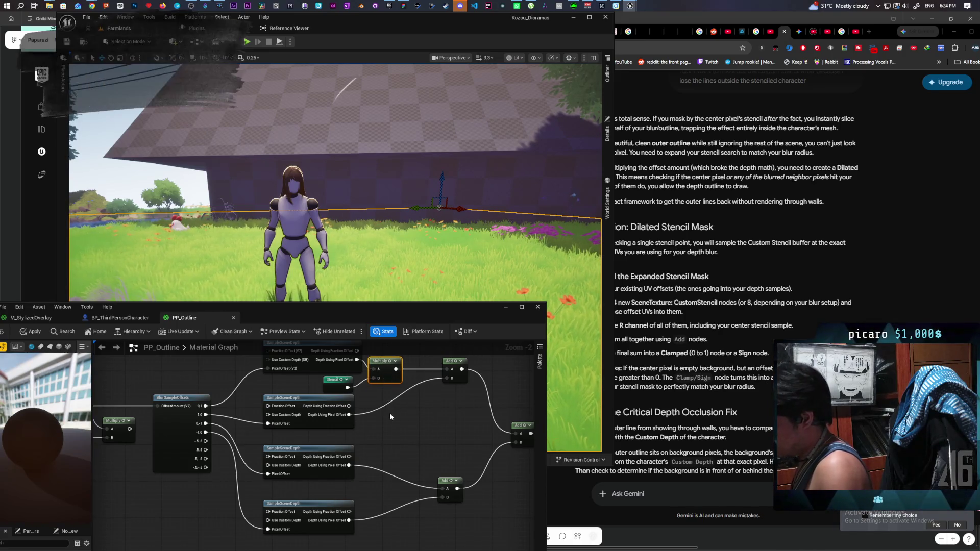
Add three more Multiplies with Stencil on B, depth outputs on A, results into the Adds
click(384, 410)
click(380, 461)
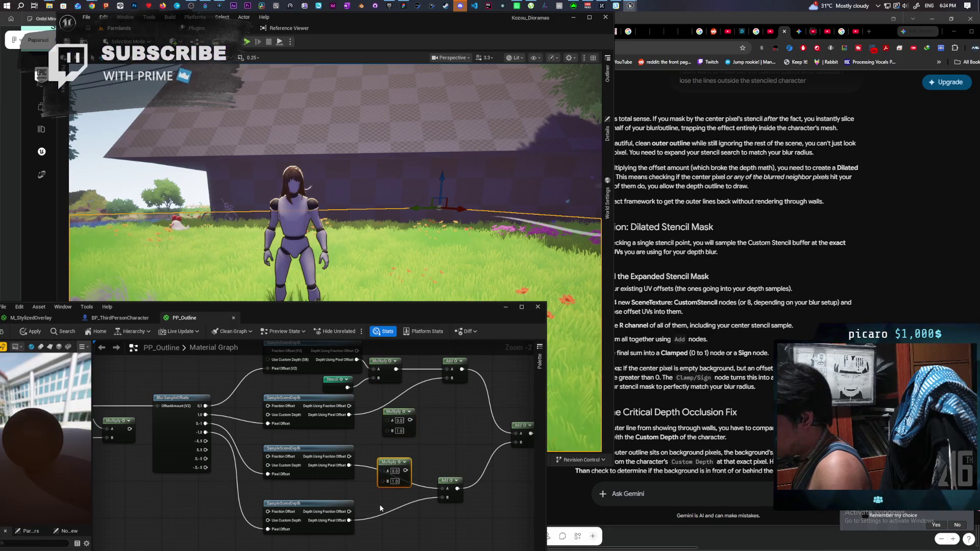
click(380, 507)
mouse_move(347, 388)
mouse_down()
mouse_move(390, 388)
mouse_move(386, 481)
mouse_up()
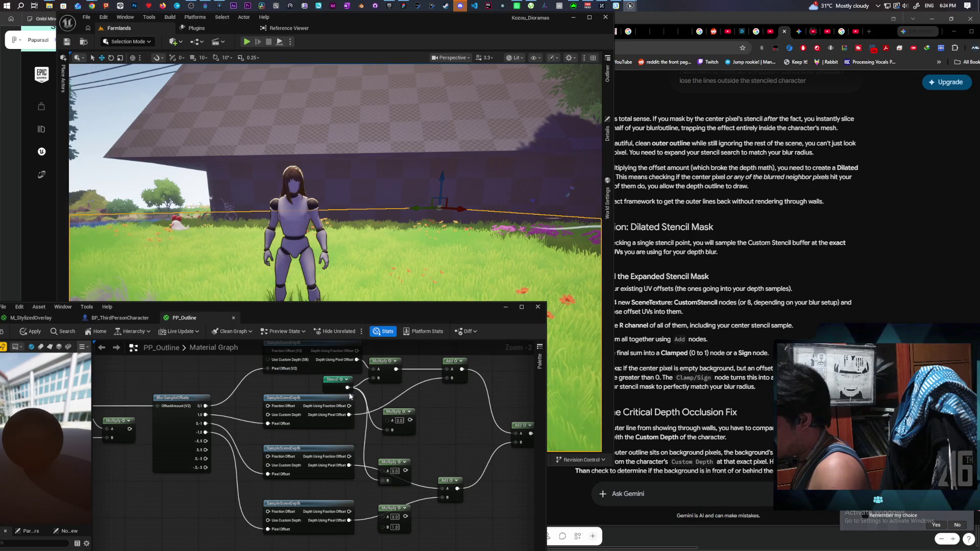
mouse_move(347, 390)
mouse_down()
mouse_move(343, 442)
mouse_move(385, 485)
mouse_move(386, 533)
mouse_move(382, 517)
mouse_up()
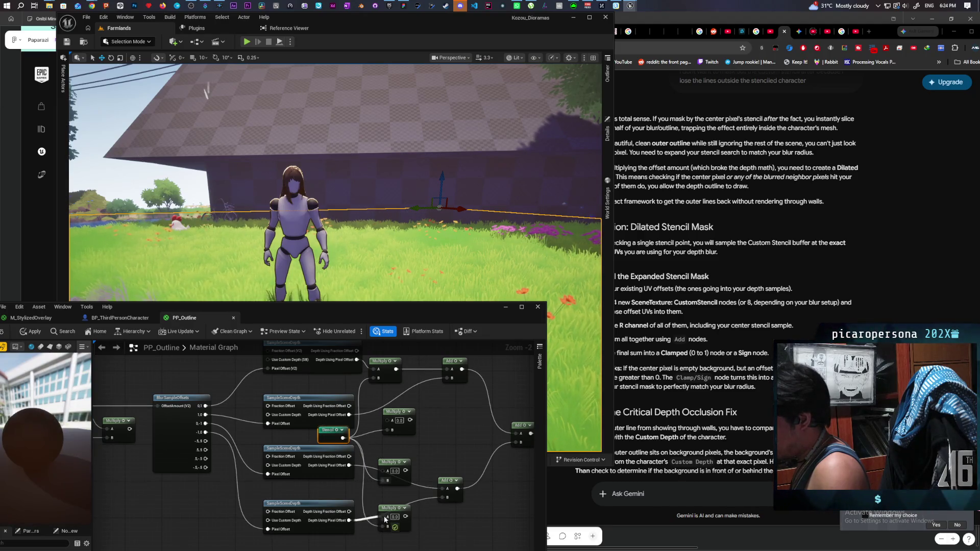
drag(349, 466, 381, 470)
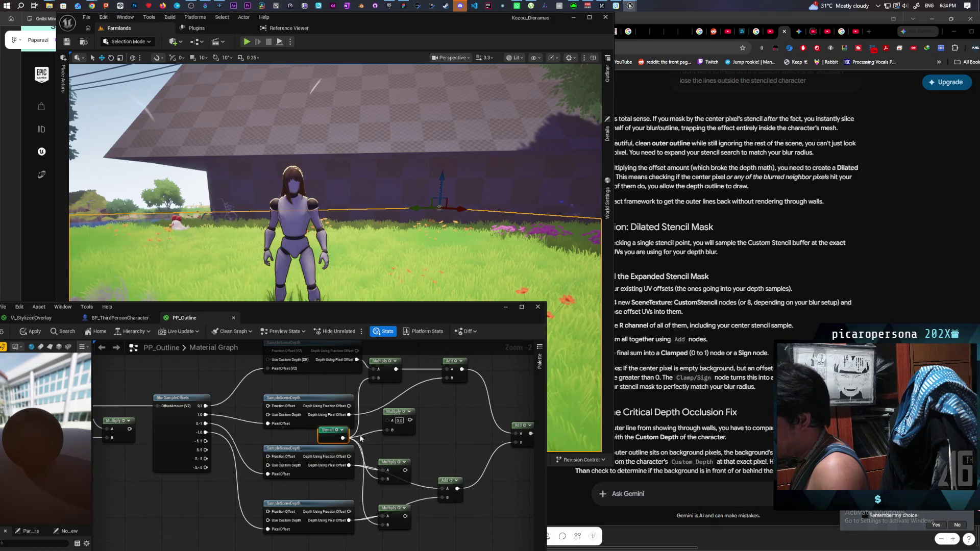
mouse_move(349, 414)
mouse_down()
mouse_move(386, 420)
mouse_move(448, 378)
mouse_up()
drag(406, 481, 405, 470)
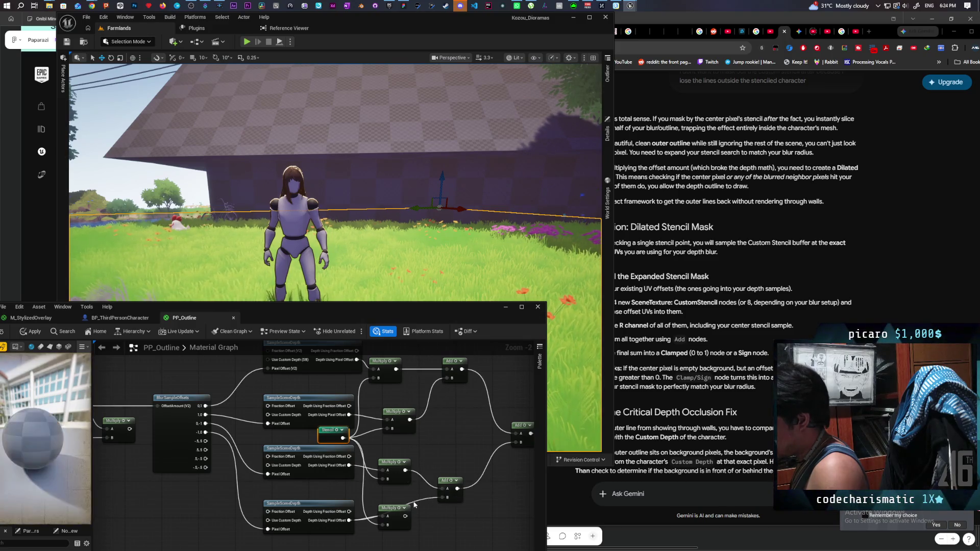
drag(406, 516, 447, 498)
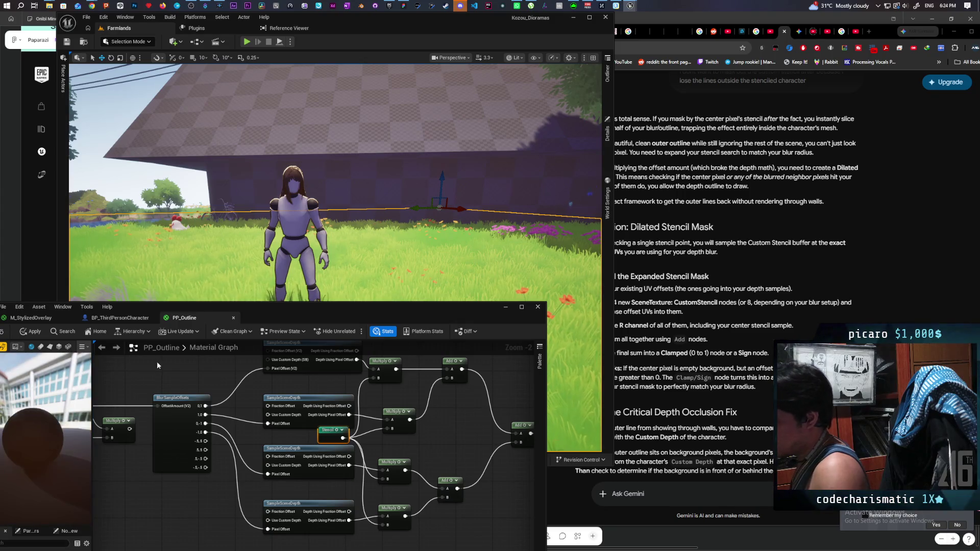
drag(199, 314, 238, 302)
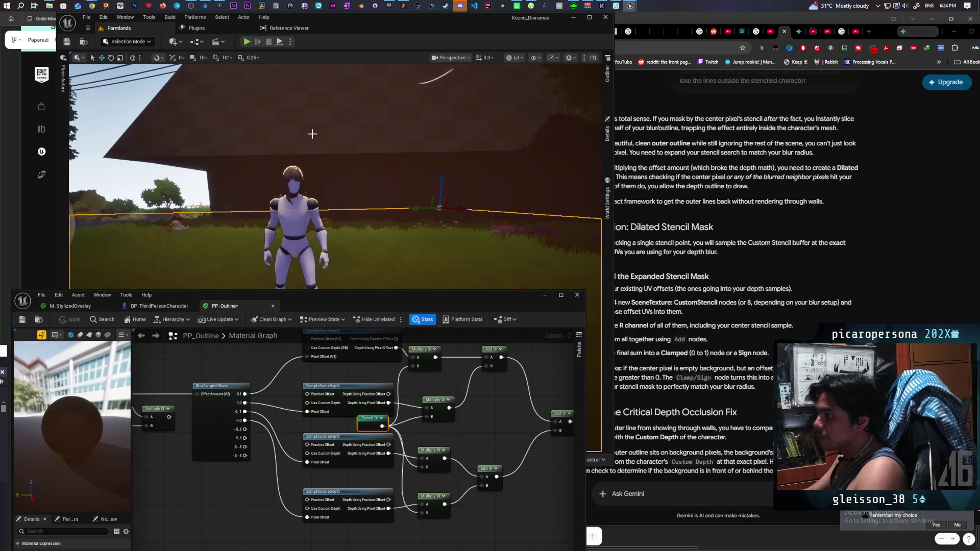
Pull the level camera back from the character and pan the graph to the BlurSampleOffsets and SceneDepth nodes
mouse_move(314, 276)
mouse_down()
mouse_move(314, 234)
mouse_move(314, 286)
mouse_move(314, 204)
mouse_move(314, 229)
mouse_up()
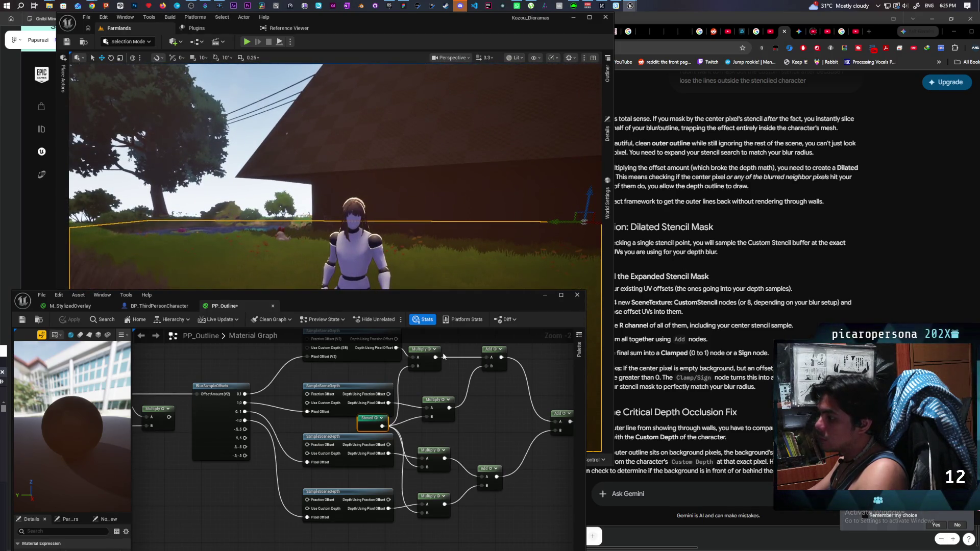
mouse_move(497, 419)
mouse_down()
mouse_move(382, 444)
mouse_move(363, 503)
mouse_move(373, 493)
mouse_up()
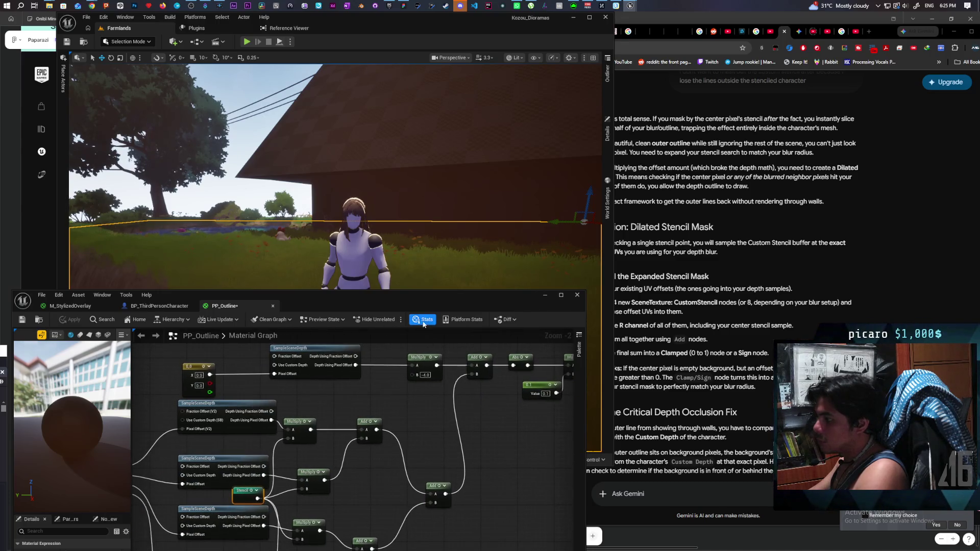
mouse_move(423, 305)
mouse_down()
mouse_move(406, 401)
mouse_move(417, 383)
mouse_move(418, 400)
mouse_up()
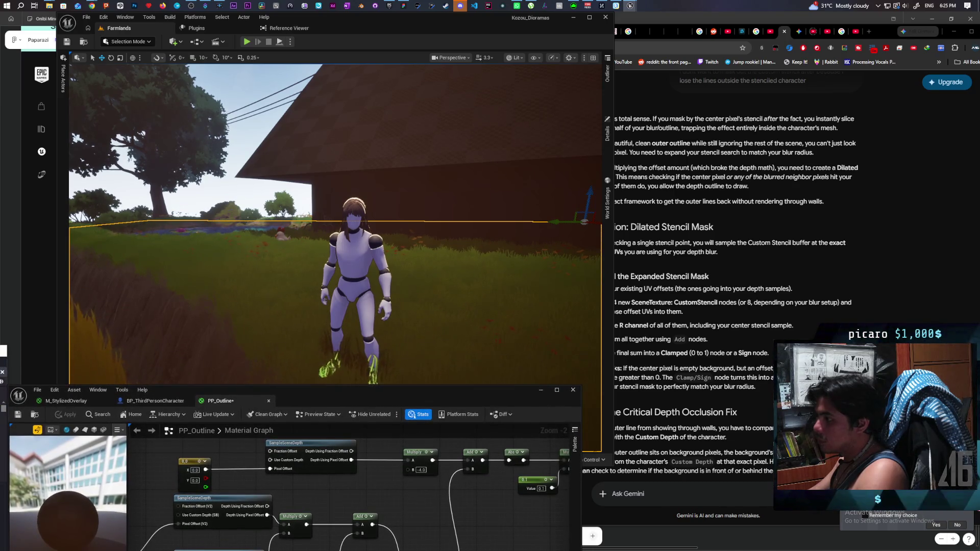
mouse_move(332, 229)
mouse_down()
mouse_move(327, 214)
mouse_move(337, 224)
mouse_move(327, 253)
mouse_up()
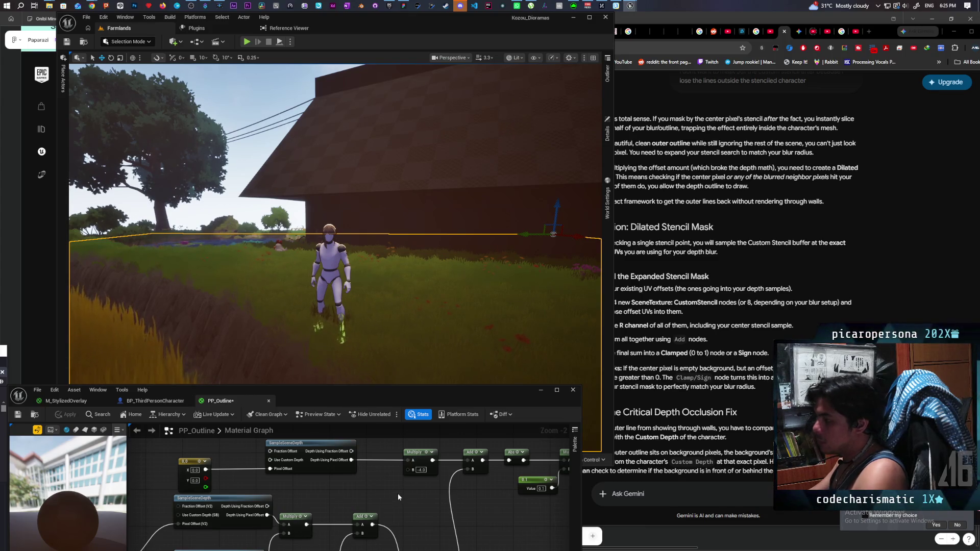
scroll(397, 493, down, 1)
mouse_move(397, 481)
mouse_down()
mouse_move(376, 469)
mouse_move(355, 509)
mouse_move(447, 512)
mouse_up()
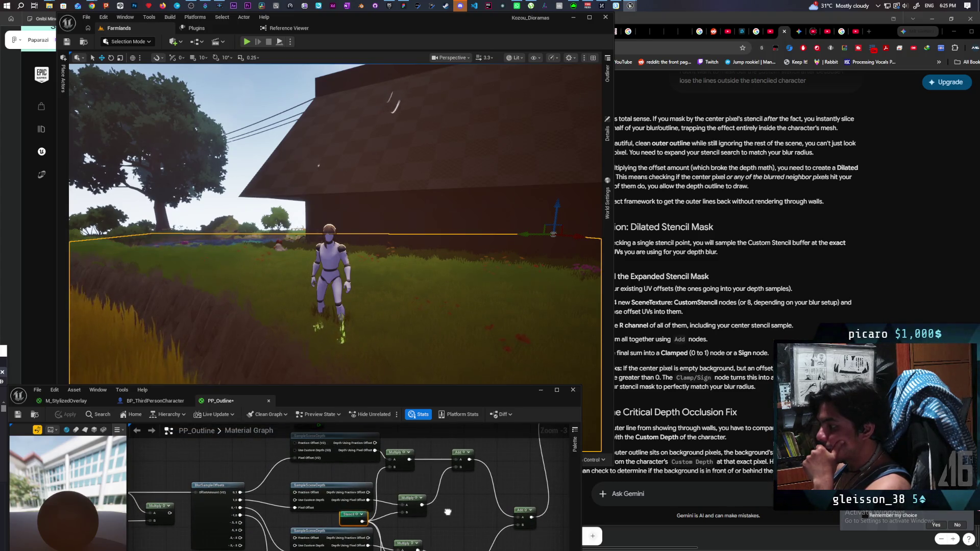
drag(448, 512, 445, 510)
Ask Gemini about multiplying the stencil into each "depth using pixel offset" before they are added together
click(666, 492)
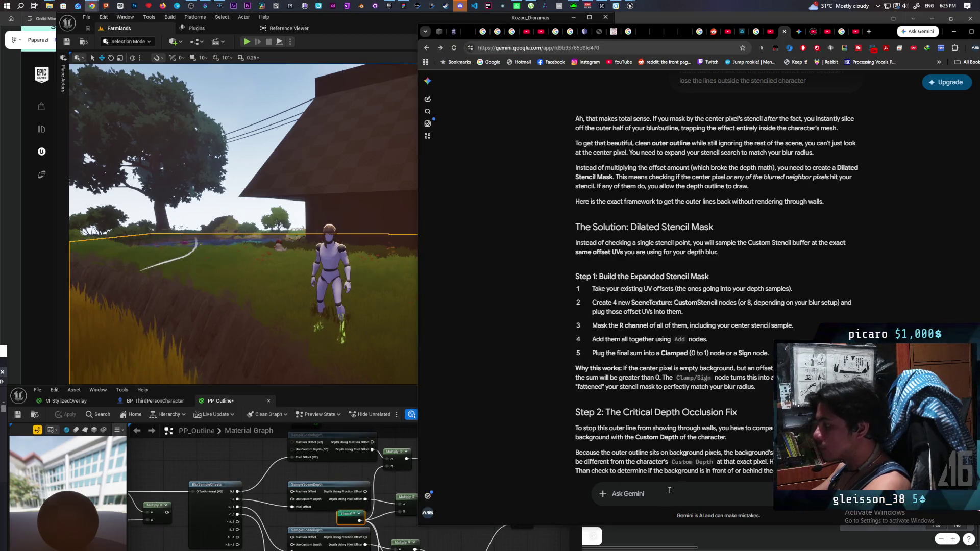
text(Ii tried)
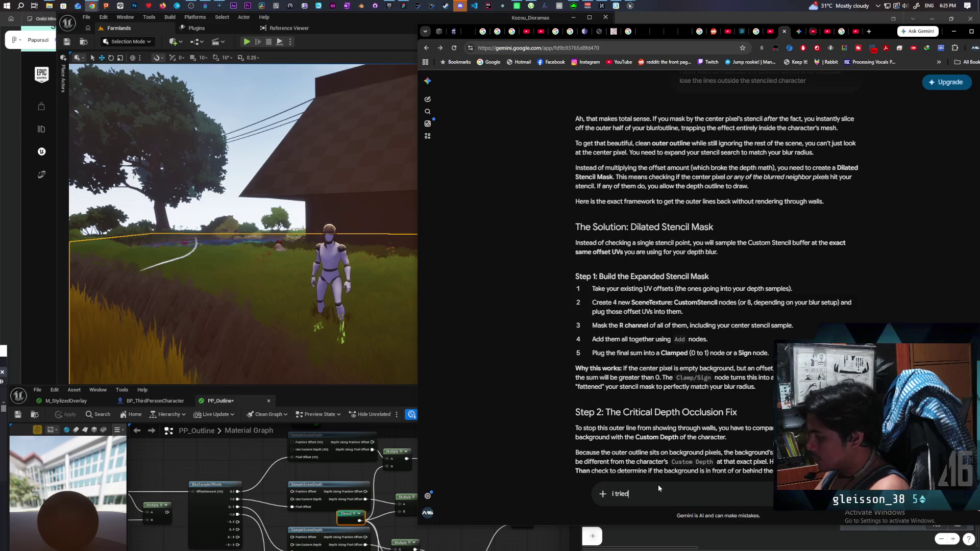
text( multiplying)
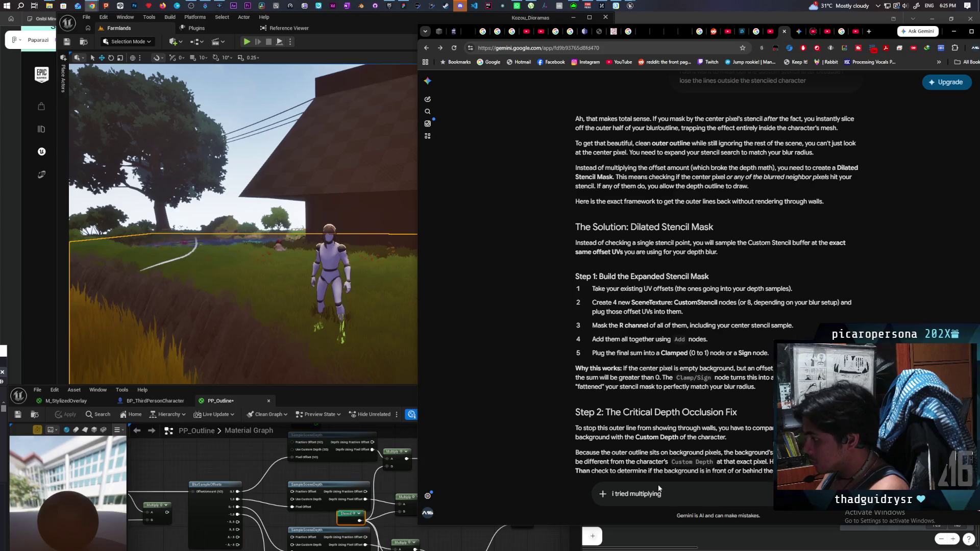
text( the stencil to the "depth using )
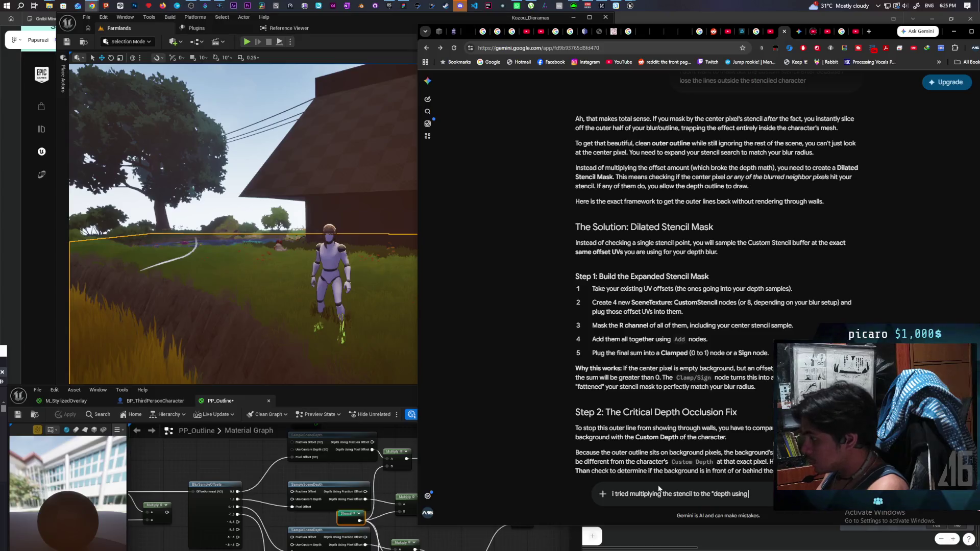
text(pixel offset)
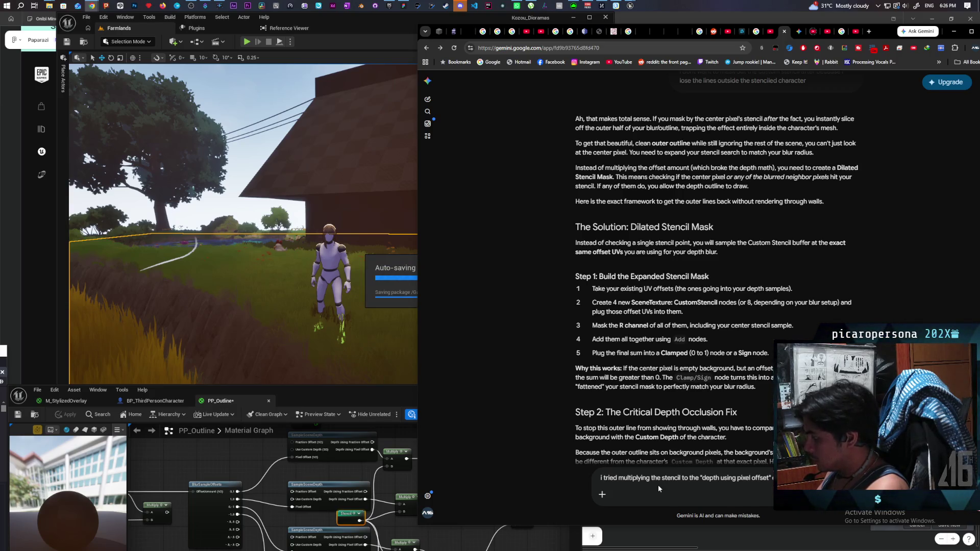
text(are ad)
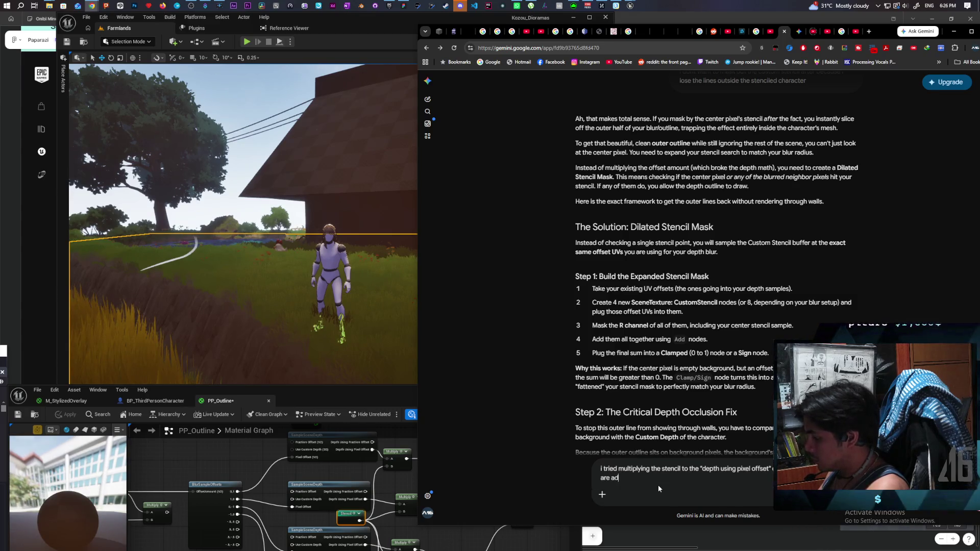
text(ded toge)
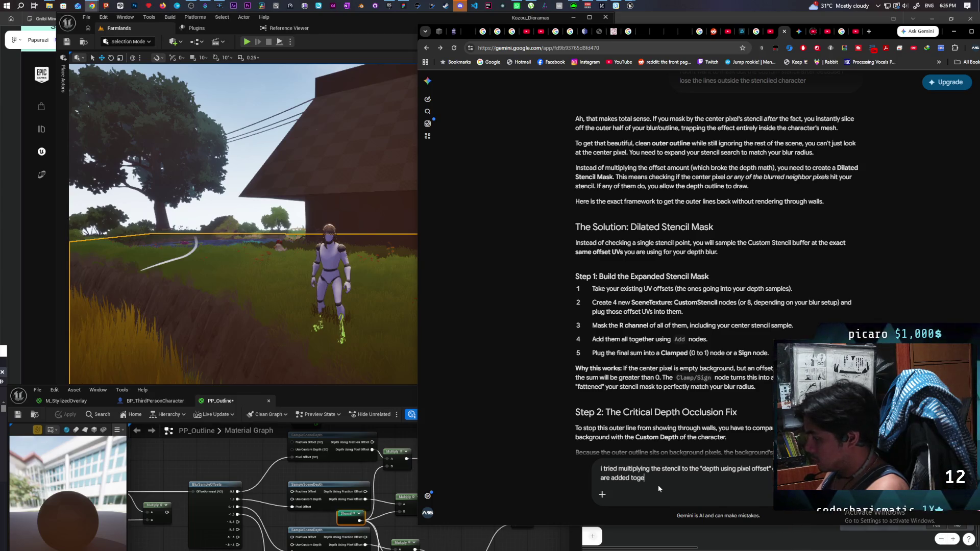
text(ther)
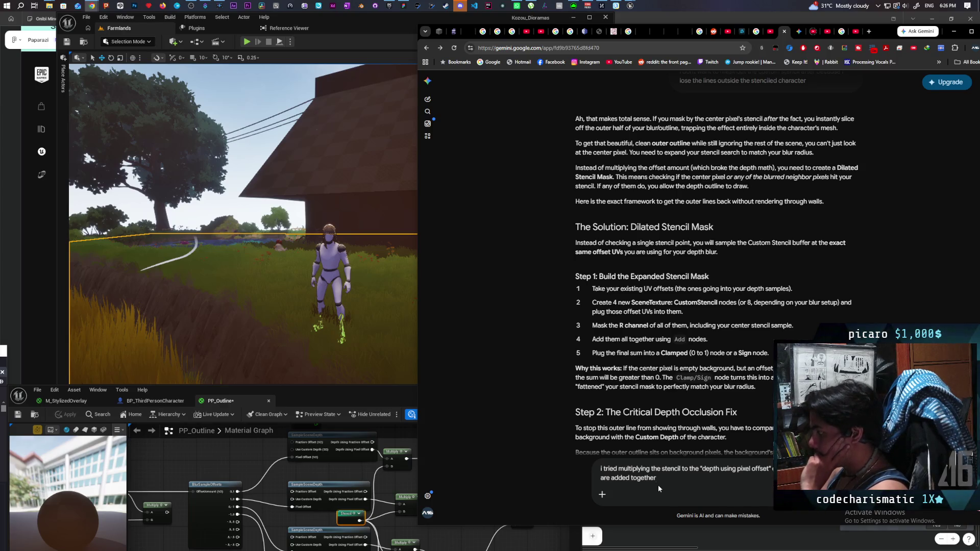
key(Return)
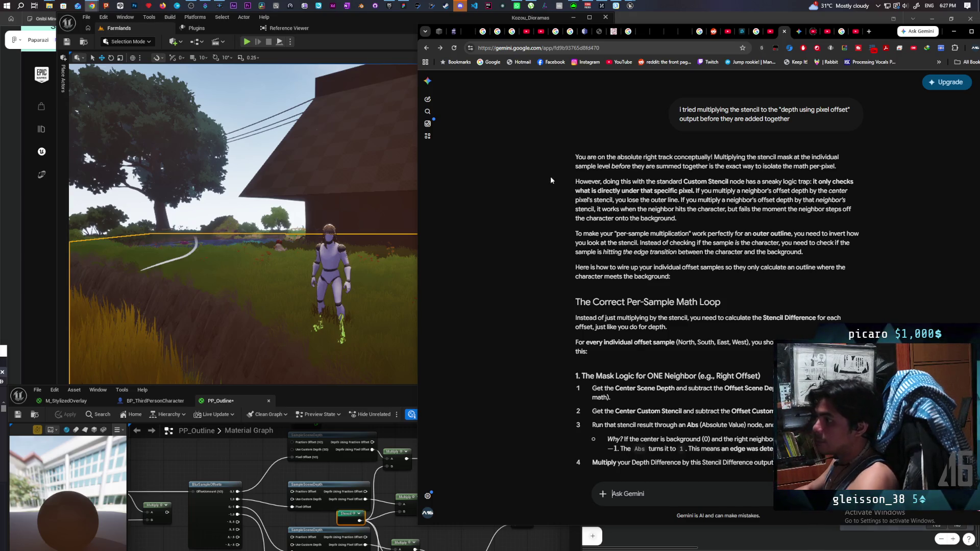
After reading Gemini's per-sample stencil-difference answer, bring the Unreal editor back to the front
click(322, 281)
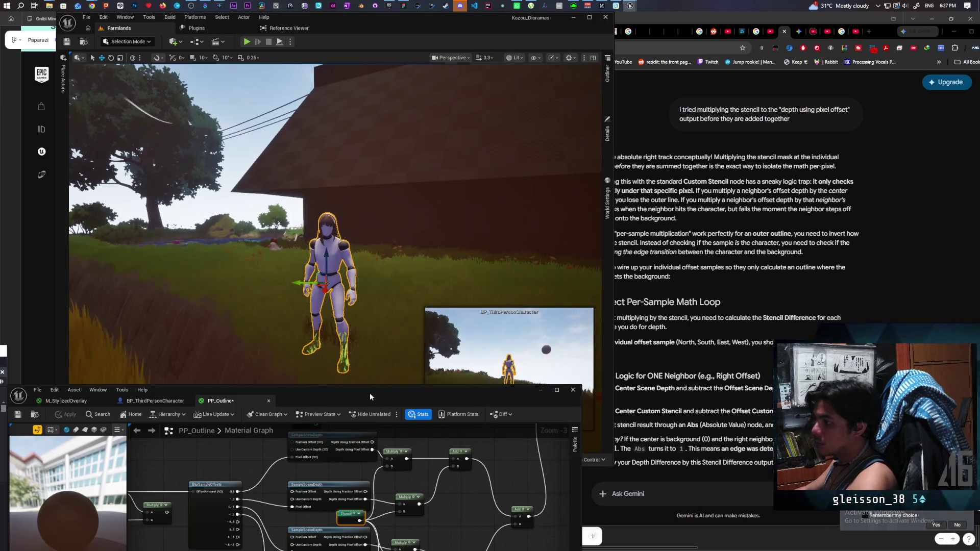
Wire the Multiply result into PP_Outline's output and apply, showing a white mask around the character
mouse_move(445, 507)
mouse_down()
mouse_move(389, 524)
mouse_move(389, 534)
mouse_move(393, 457)
mouse_move(376, 450)
mouse_up()
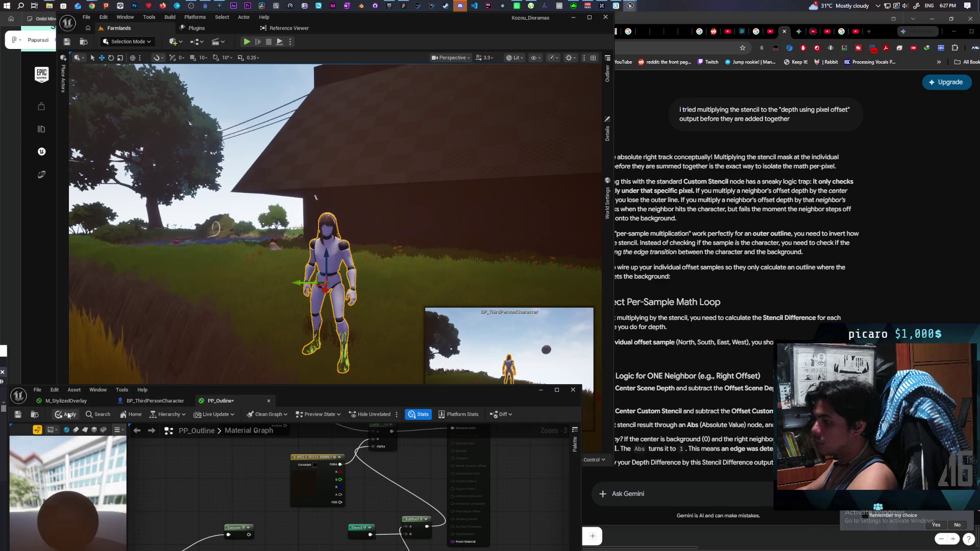
click(70, 414)
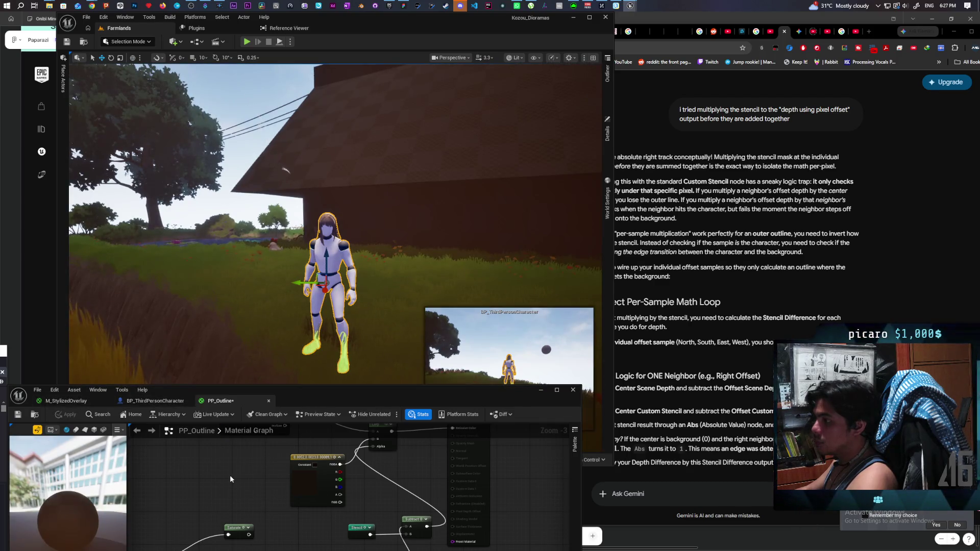
drag(334, 516, 357, 494)
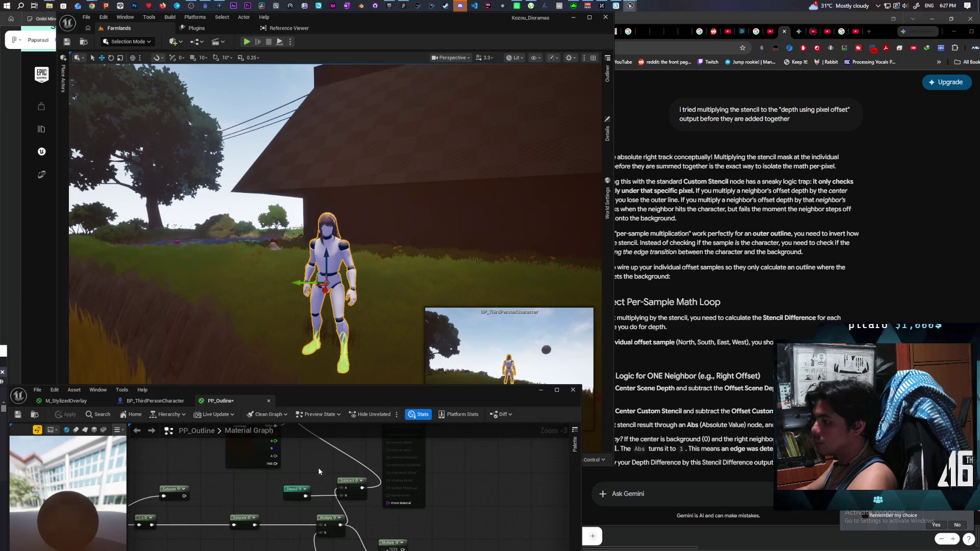
scroll(357, 494, down, 1)
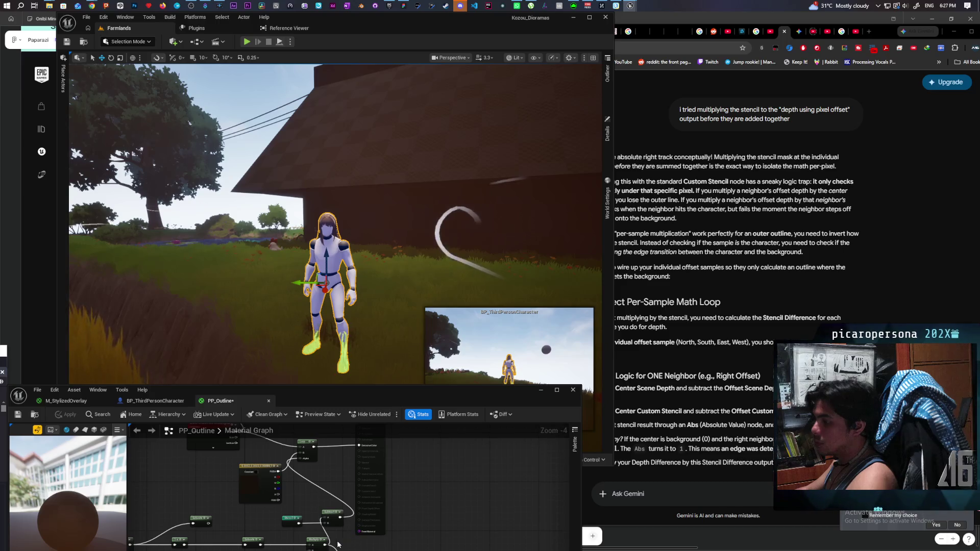
drag(327, 545, 359, 446)
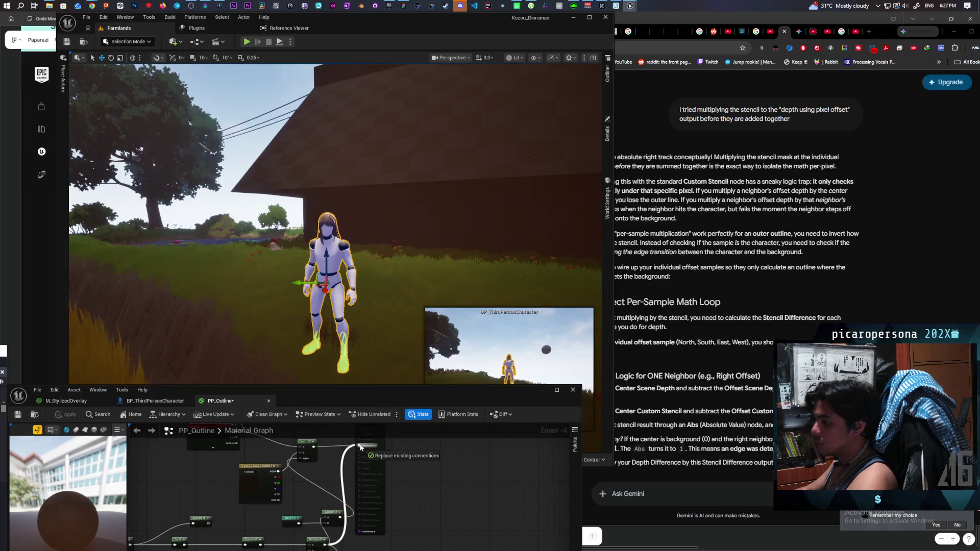
click(67, 414)
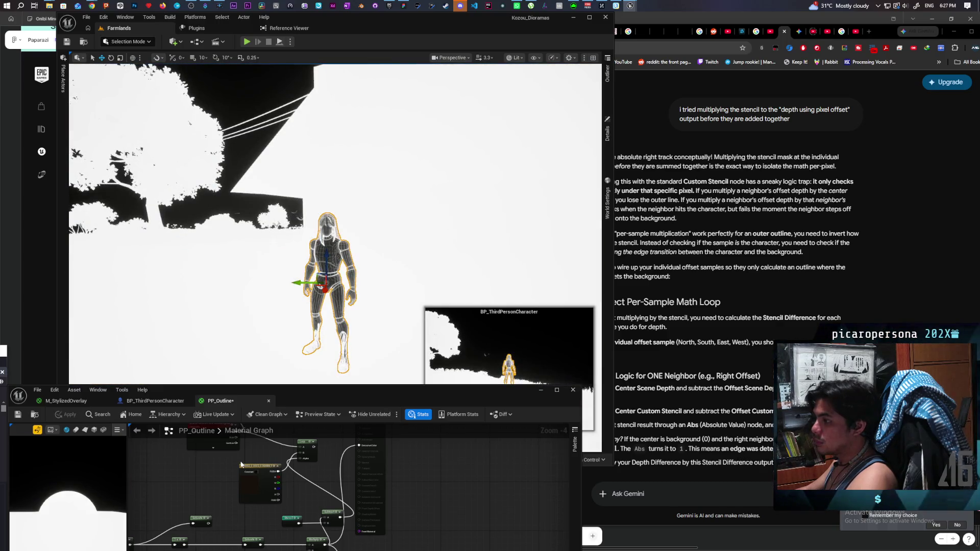
Reconnect the Lerp output to Emissive Color and apply PP_Outline, restoring the full-colour scene
drag(414, 527, 391, 527)
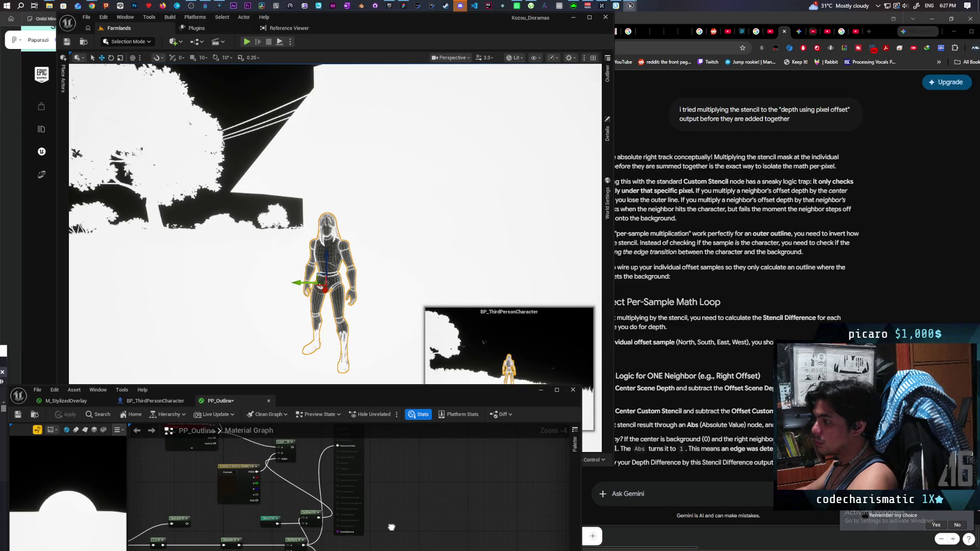
mouse_move(391, 527)
mouse_down()
mouse_move(450, 503)
mouse_move(417, 525)
mouse_up()
mouse_move(335, 500)
mouse_down()
mouse_move(344, 454)
mouse_move(332, 498)
mouse_up()
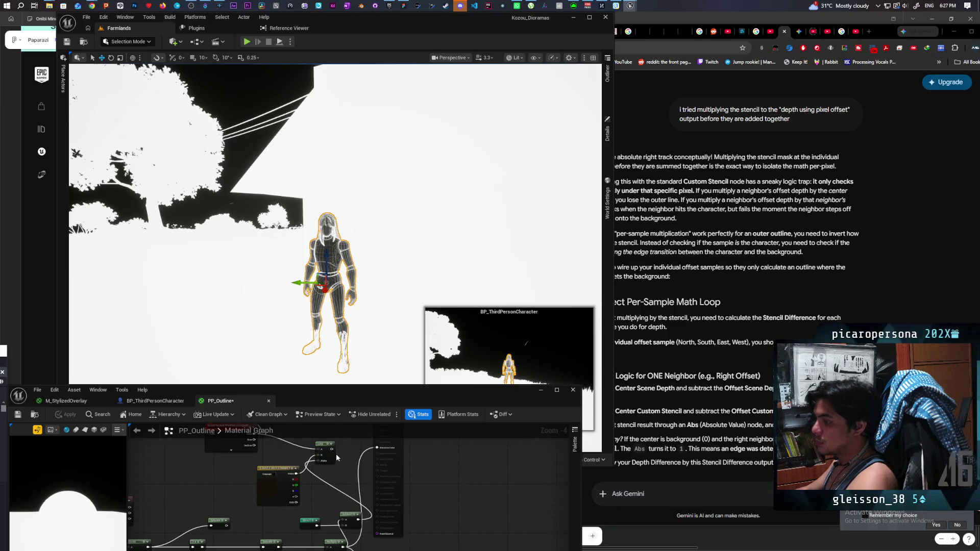
drag(332, 449, 377, 449)
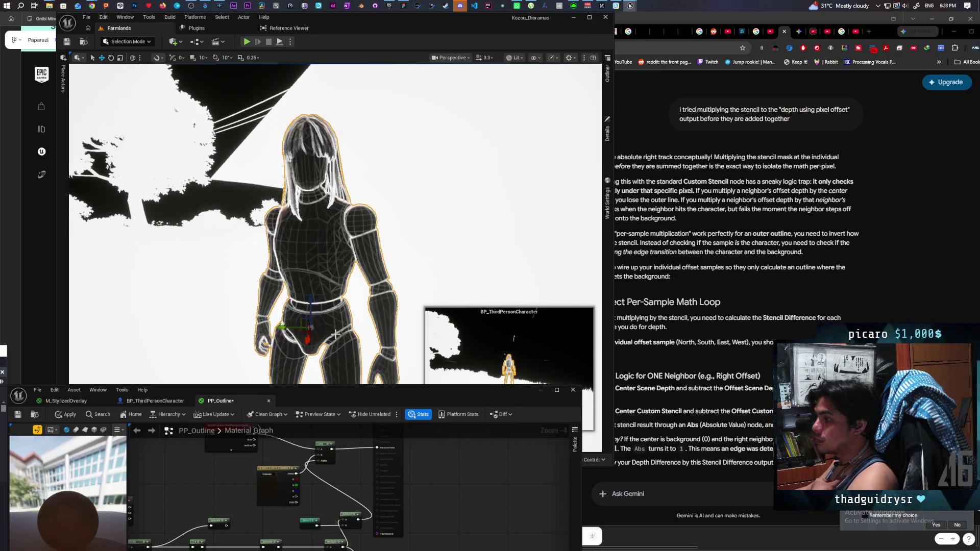
key(f)
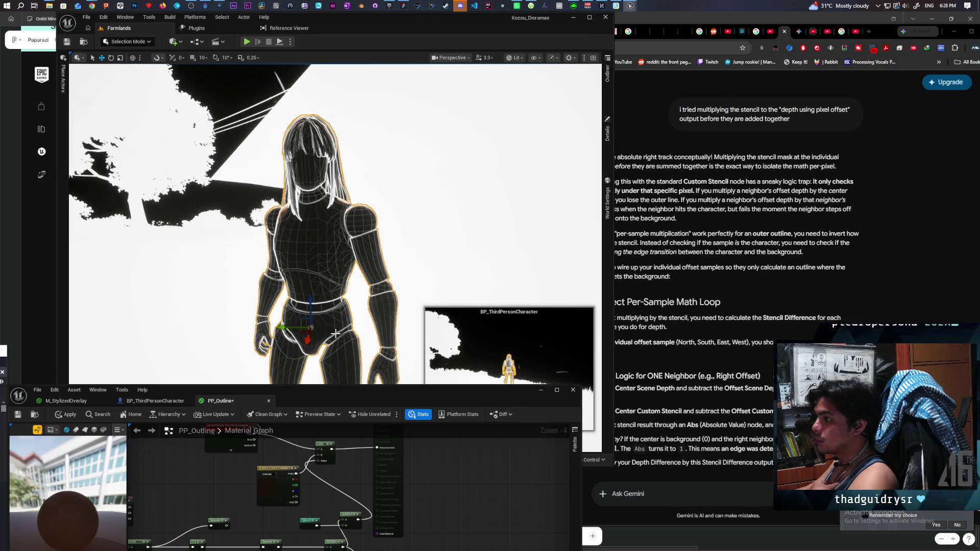
scroll(335, 333, down, 3)
scroll(336, 334, down, 2)
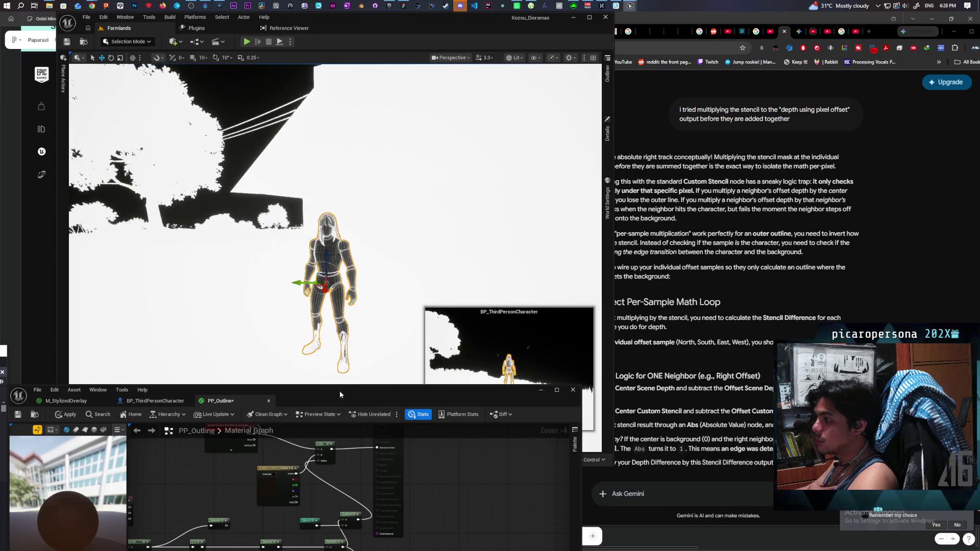
drag(338, 507, 364, 466)
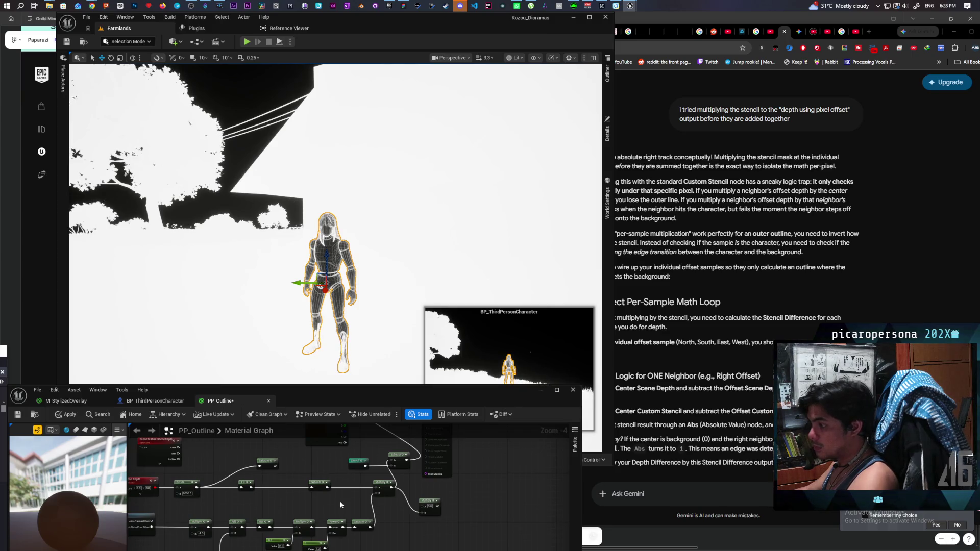
mouse_move(338, 503)
mouse_down()
mouse_move(449, 456)
mouse_move(358, 502)
mouse_move(316, 510)
mouse_up()
click(70, 415)
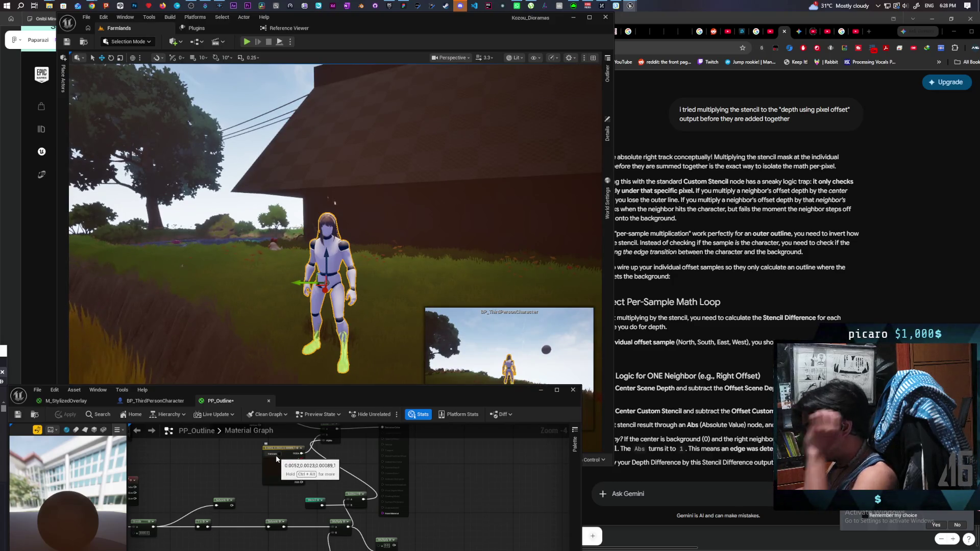
Connect the Multiply result into the lower Multiply node in the PP_Outline graph
mouse_move(276, 459)
mouse_down()
mouse_move(282, 496)
mouse_move(251, 485)
mouse_up()
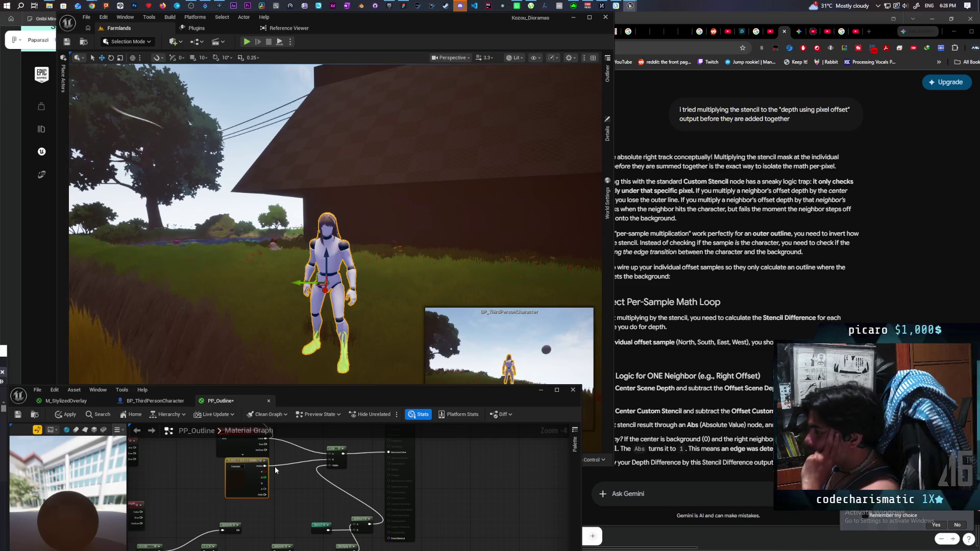
key(f)
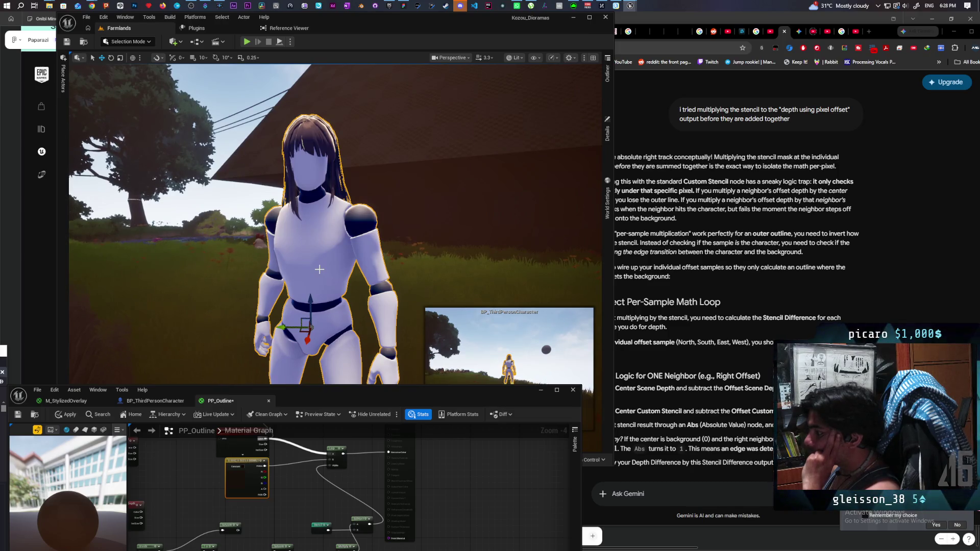
scroll(319, 269, down, 3)
drag(319, 503, 312, 488)
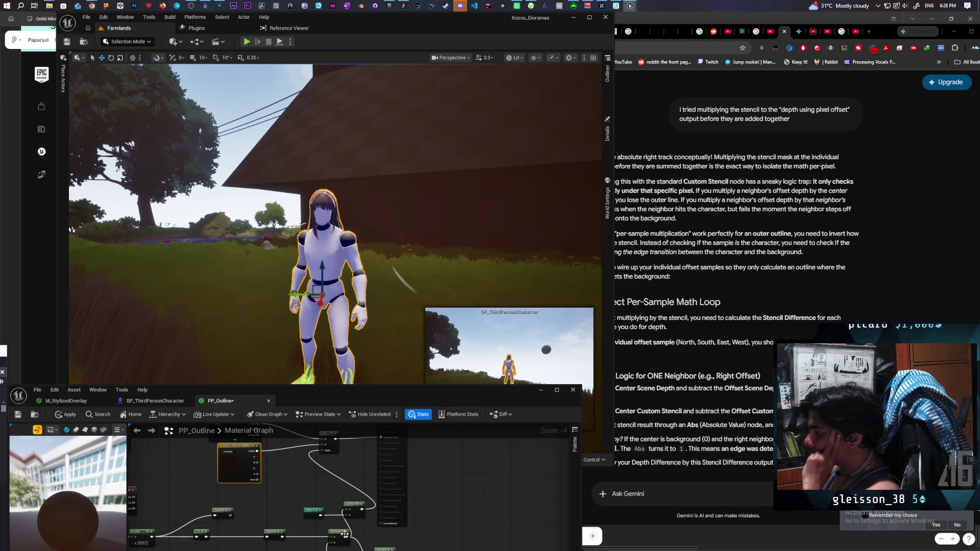
drag(345, 538, 376, 550)
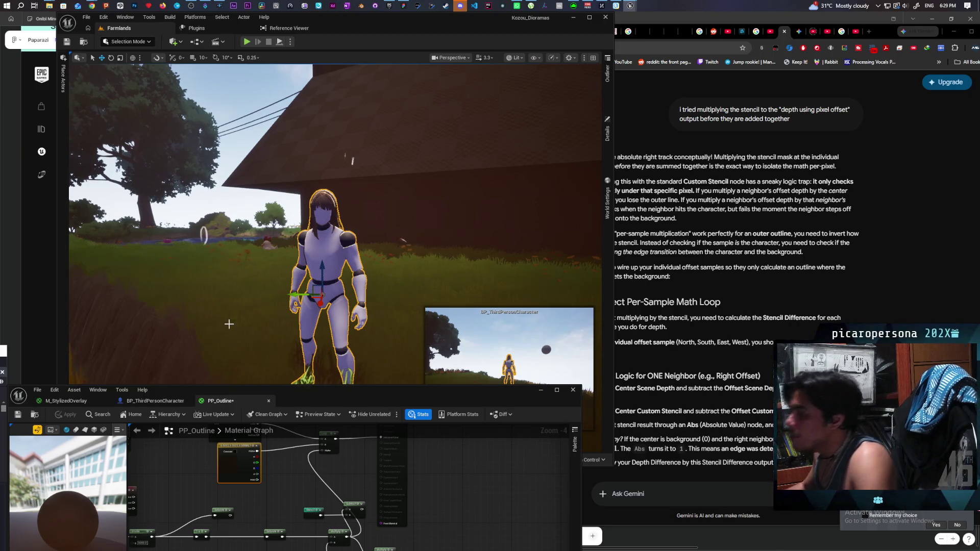
Review the SampleSceneDepth and Add chain, orbit around the character, and deselect it
mouse_move(291, 525)
mouse_down()
mouse_move(386, 485)
mouse_move(420, 491)
mouse_move(350, 493)
mouse_up()
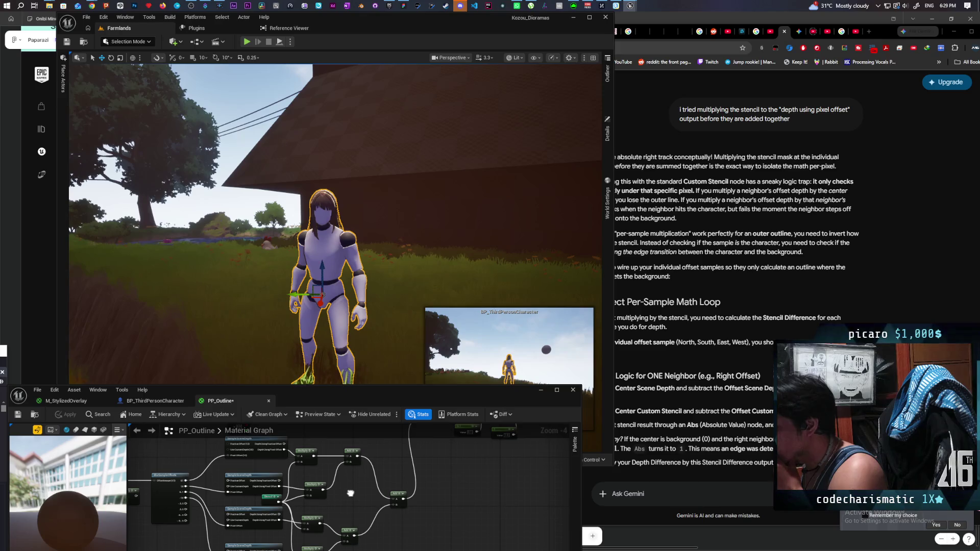
mouse_move(351, 493)
mouse_down()
mouse_move(464, 474)
mouse_move(355, 531)
mouse_up()
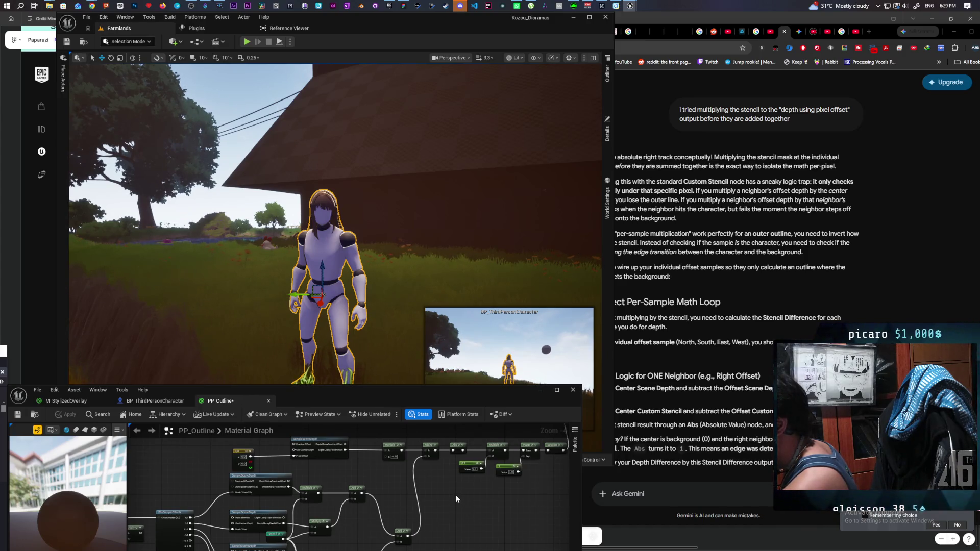
mouse_move(371, 300)
mouse_down()
mouse_move(358, 286)
mouse_move(352, 296)
mouse_move(368, 298)
mouse_up()
click(400, 250)
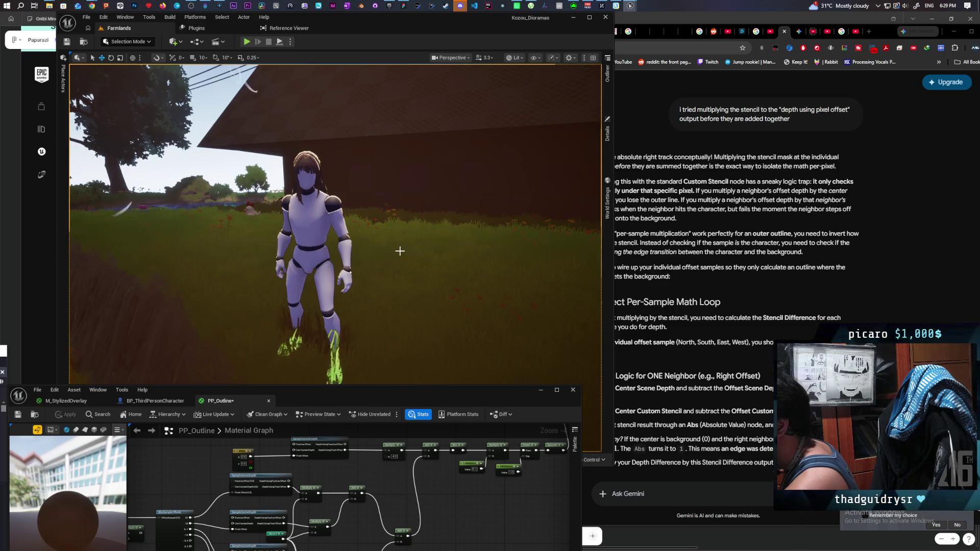
click(727, 314)
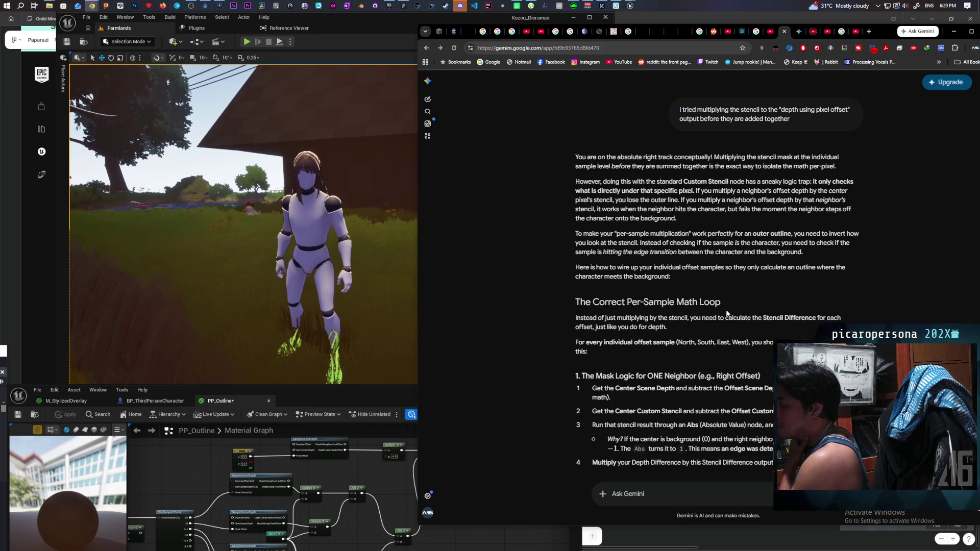
Scroll down through Gemini's per-sample stencil-difference explanation
scroll(728, 314, down, 3)
scroll(727, 313, down, 3)
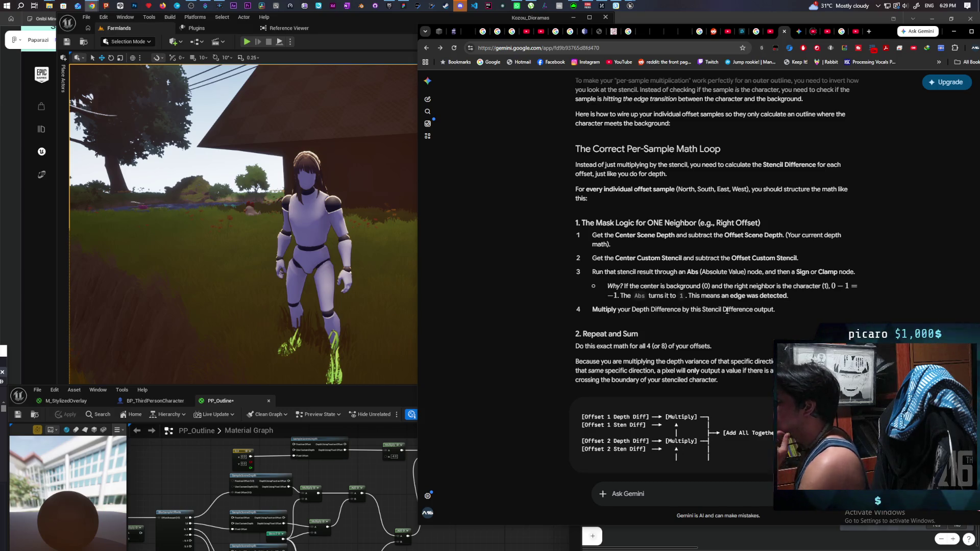
scroll(765, 279, down, 1)
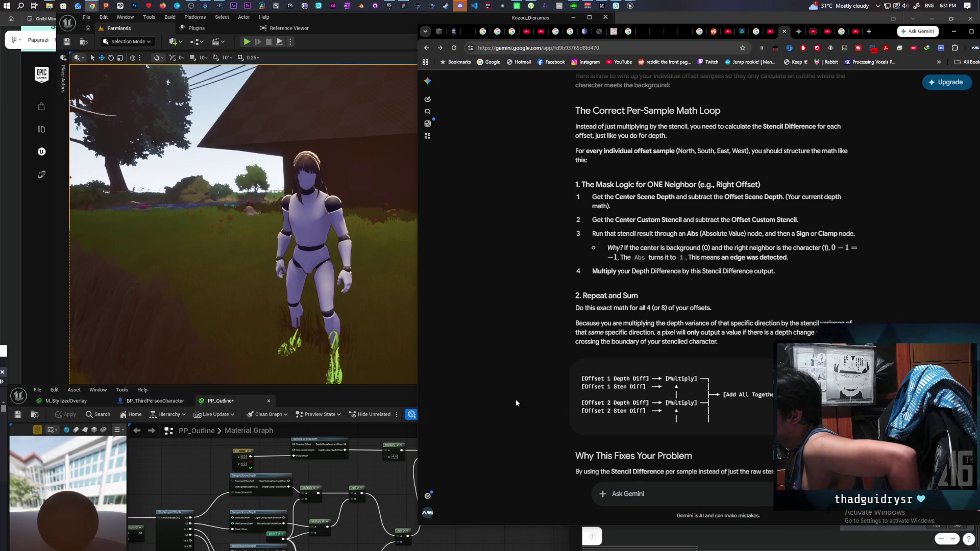
Check the material graph briefly, then return to Gemini's '2. Repeat and Sum' section and wiring diagram
click(399, 486)
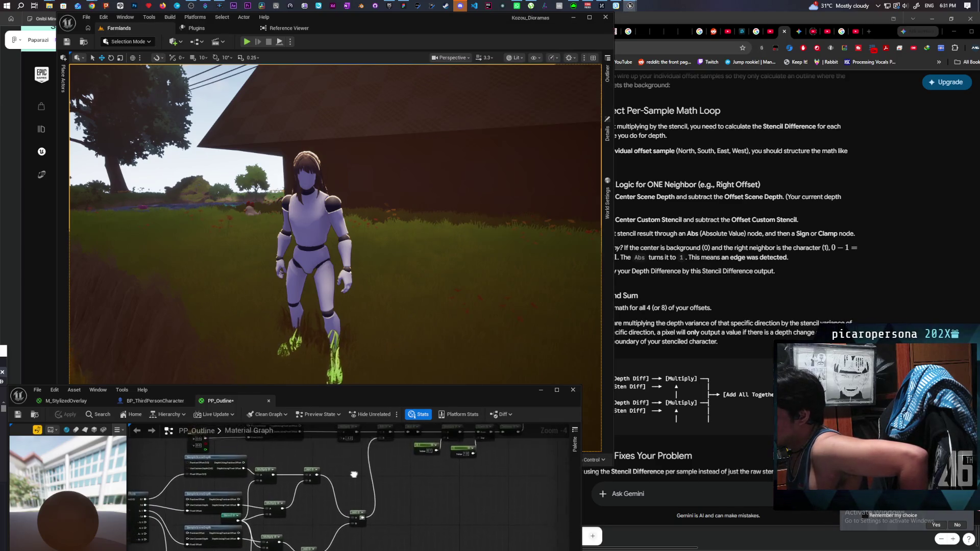
drag(375, 461, 408, 450)
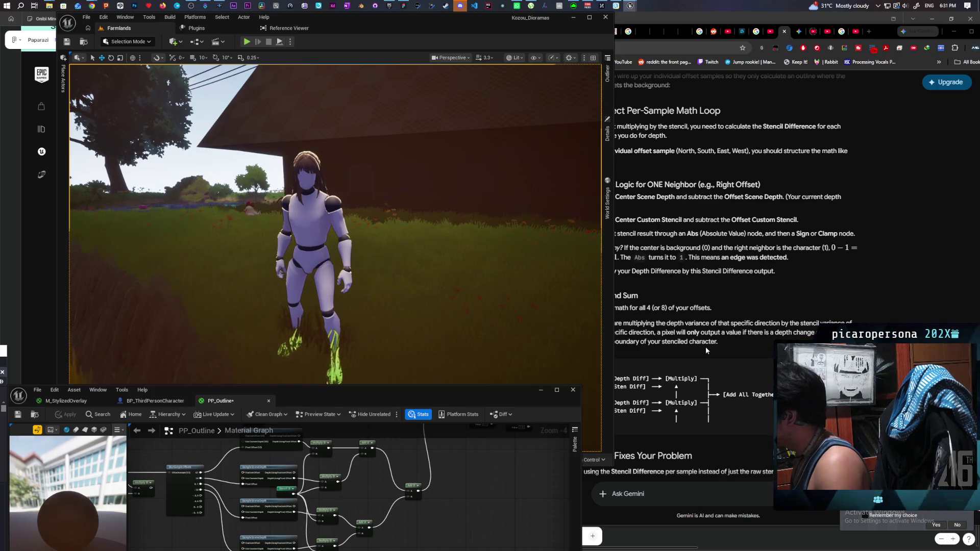
click(734, 338)
right_click(754, 335)
click(730, 303)
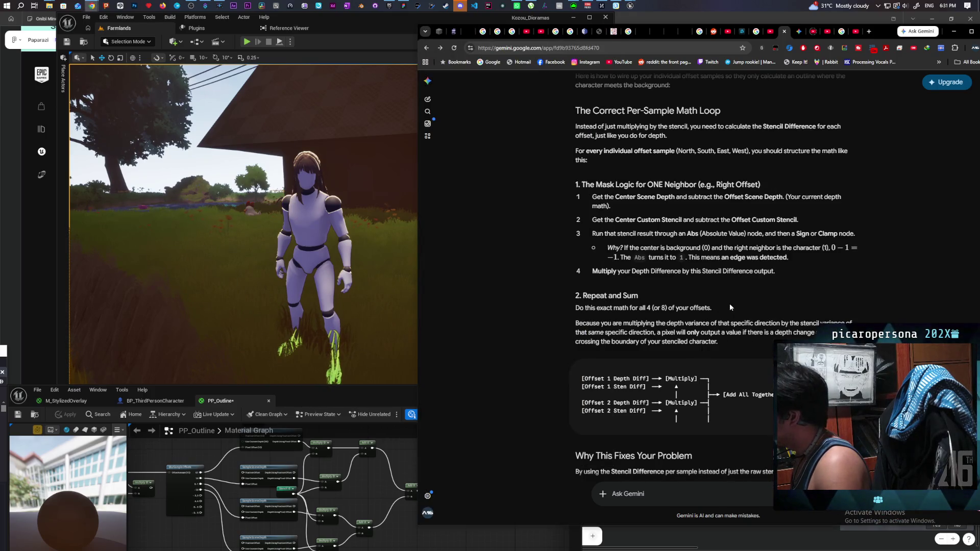
scroll(730, 303, down, 1)
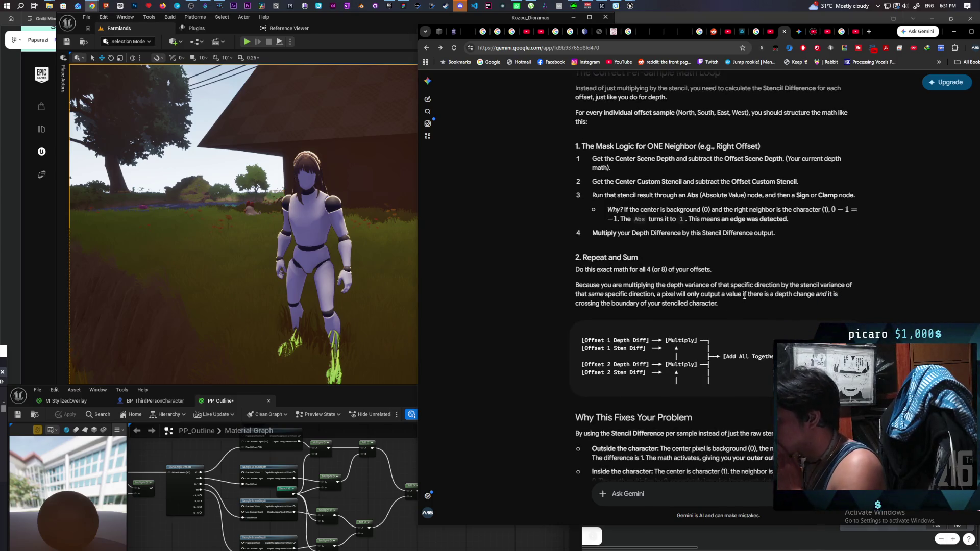
scroll(744, 296, down, 2)
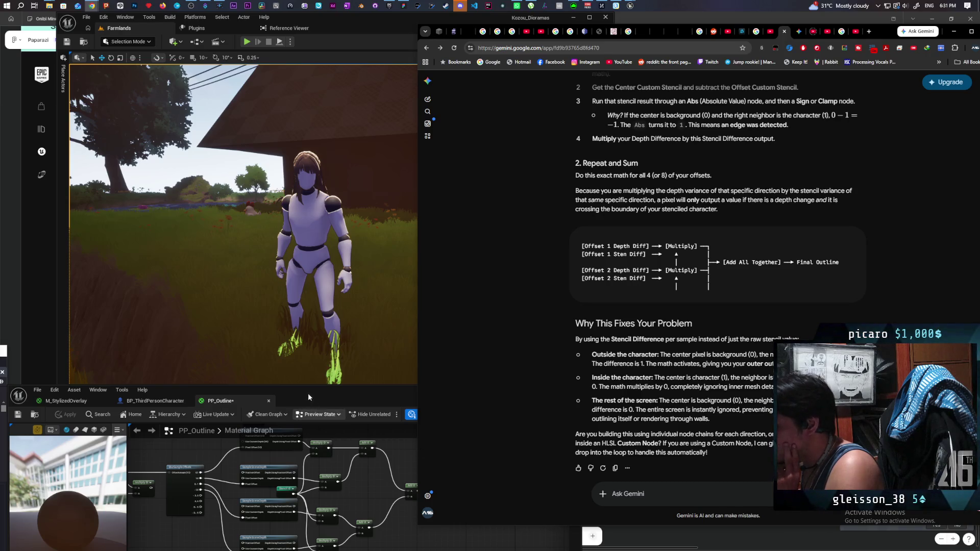
Bring PP_Outline's graph forward, inspect the SceneTexture:SceneDepth node, and zoom out over all nodes
click(266, 406)
drag(203, 472, 394, 485)
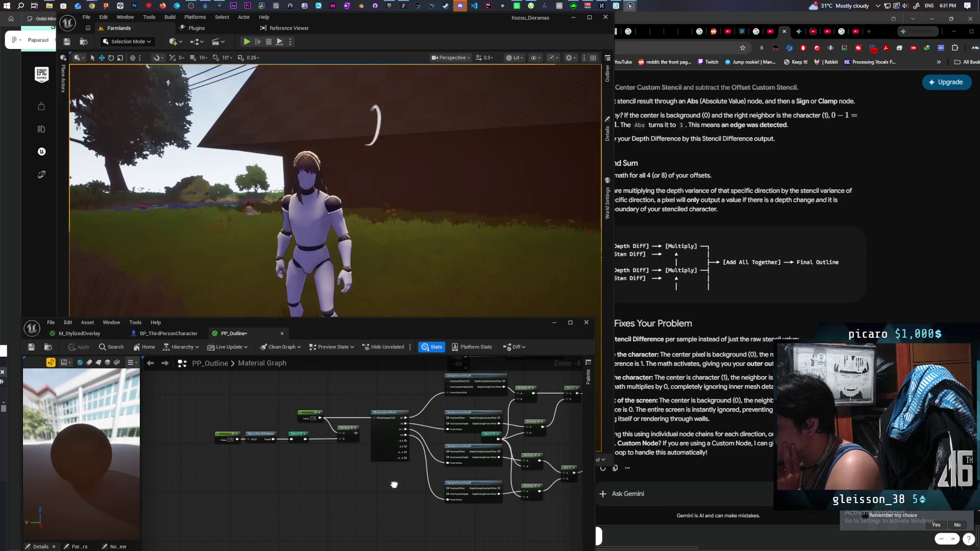
drag(301, 452, 235, 546)
scroll(384, 431, up, 1)
click(415, 411)
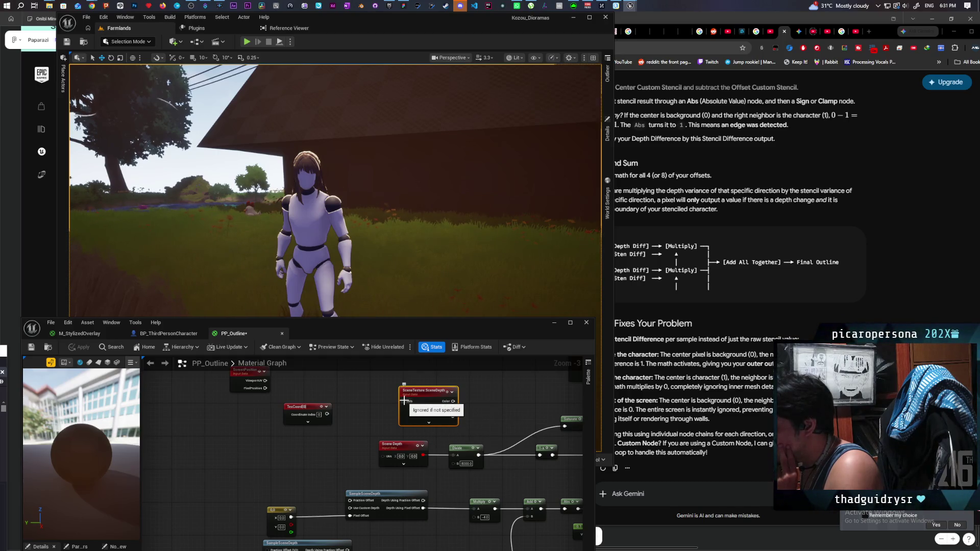
scroll(337, 418, down, 2)
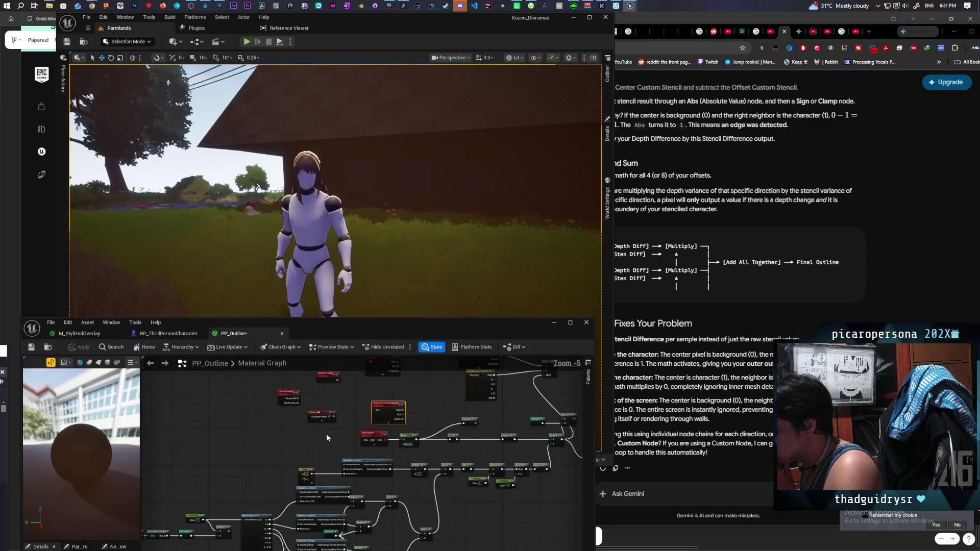
mouse_move(342, 433)
mouse_down()
mouse_move(381, 408)
mouse_move(394, 418)
mouse_up()
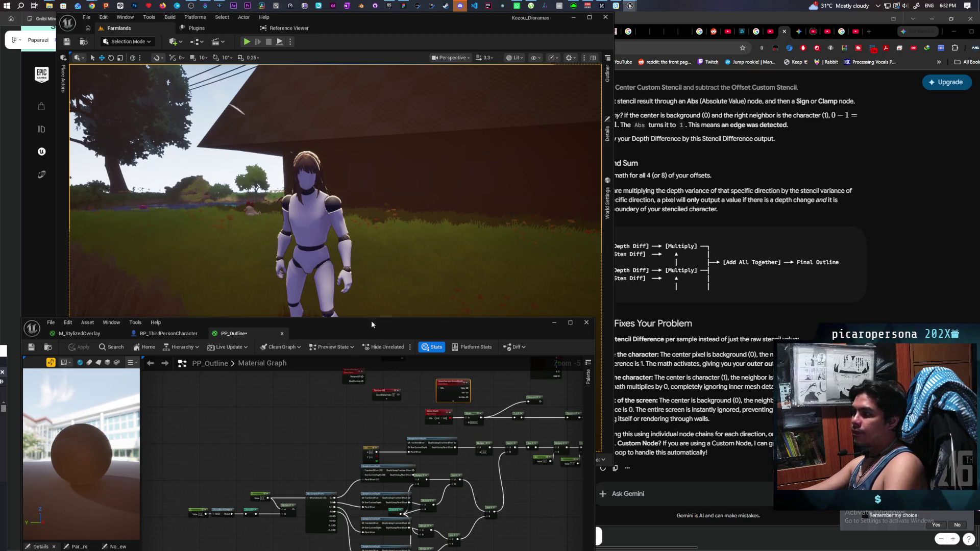
Lower the material editor window and launch a Play From Here session
scroll(314, 235, up, 3)
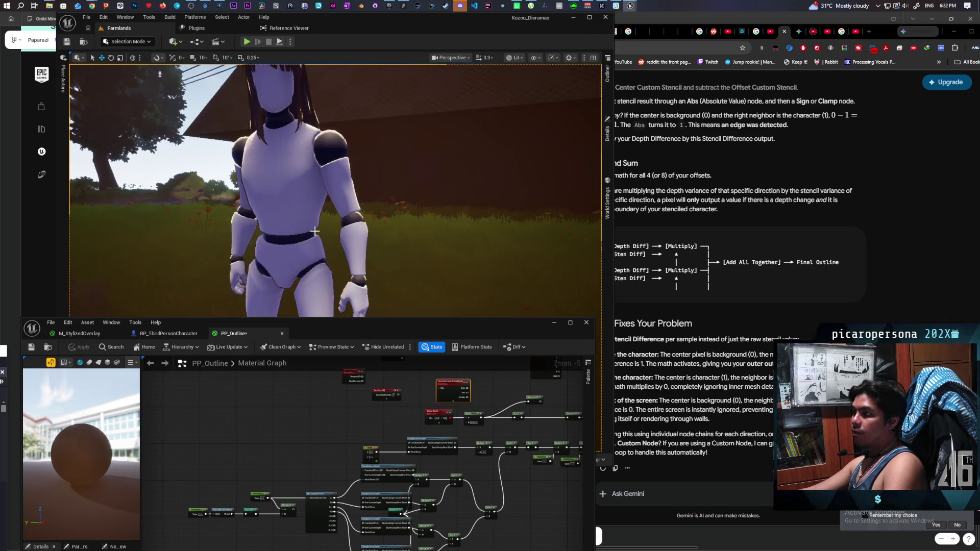
scroll(314, 231, down, 3)
drag(424, 334, 417, 468)
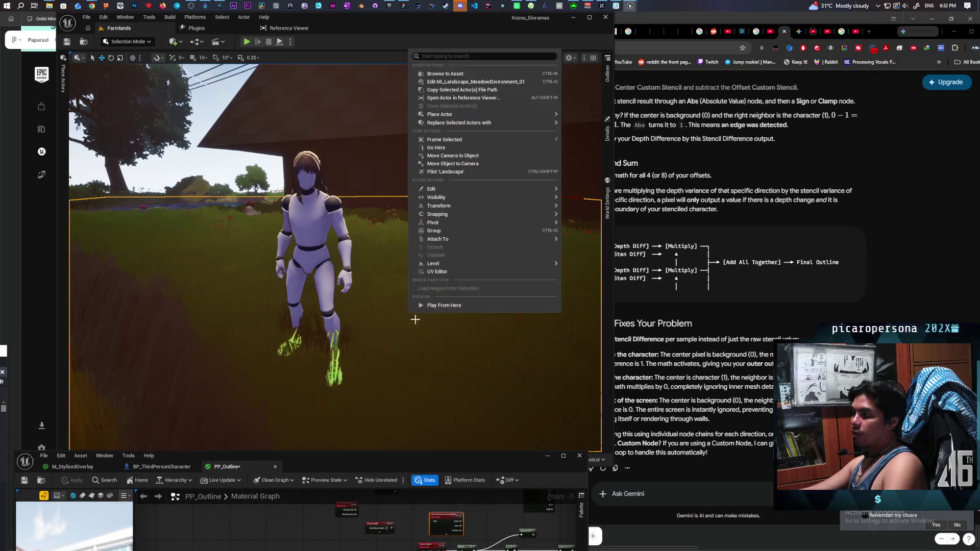
key(alt+p)
click(391, 289)
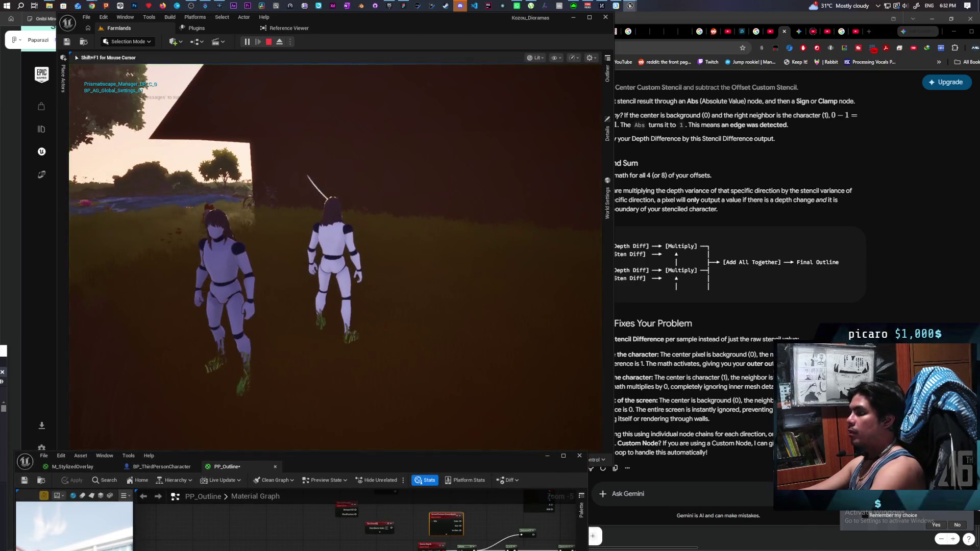
Walk the character back and forth across the farm hillside, then stop the session
key(w)
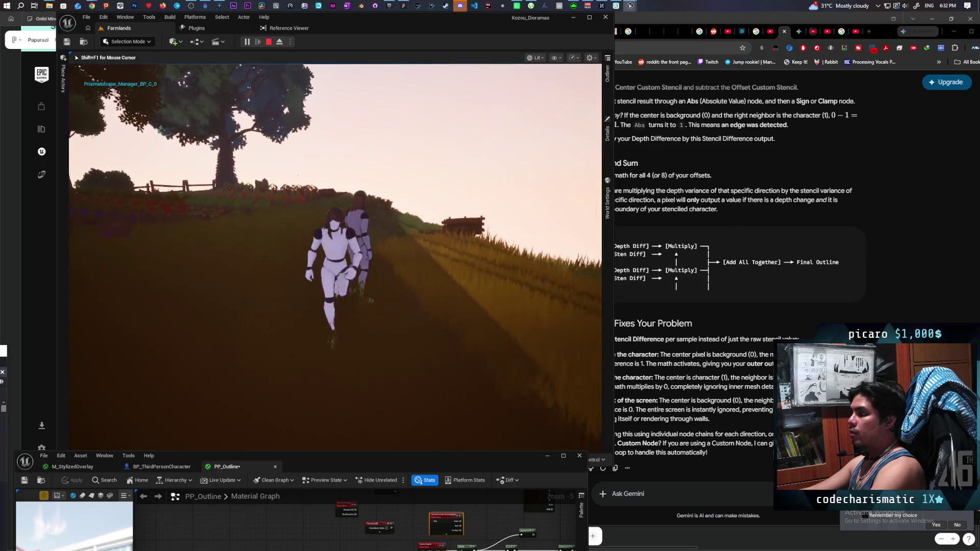
key(s)
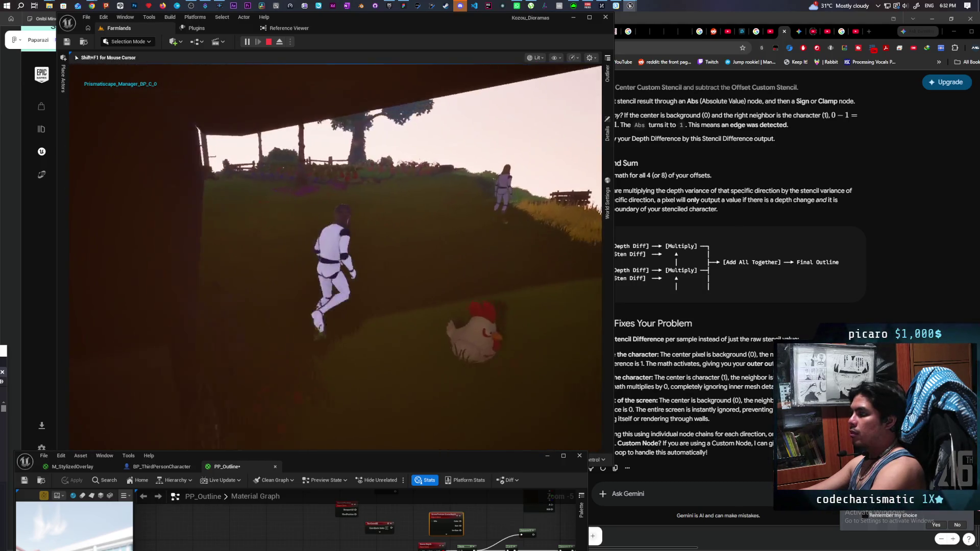
key(w)
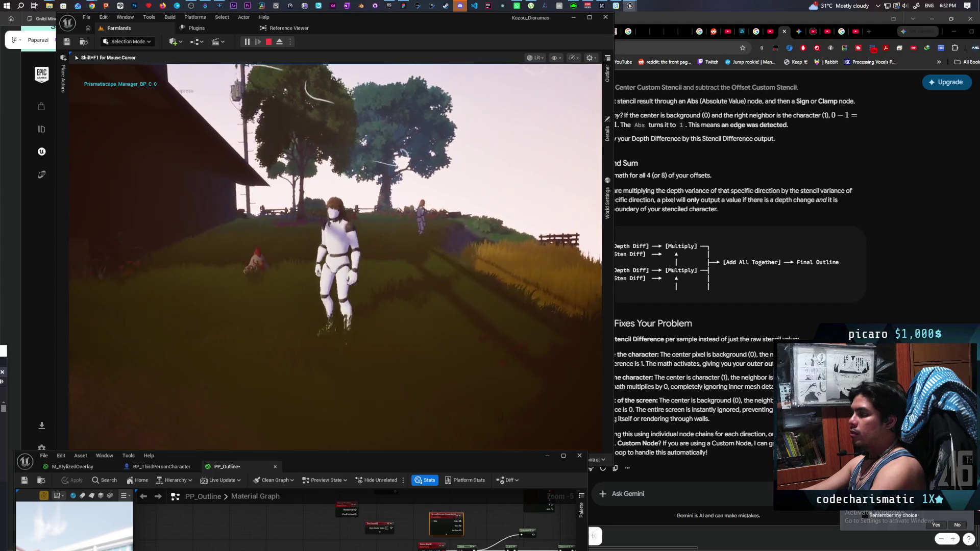
key(s)
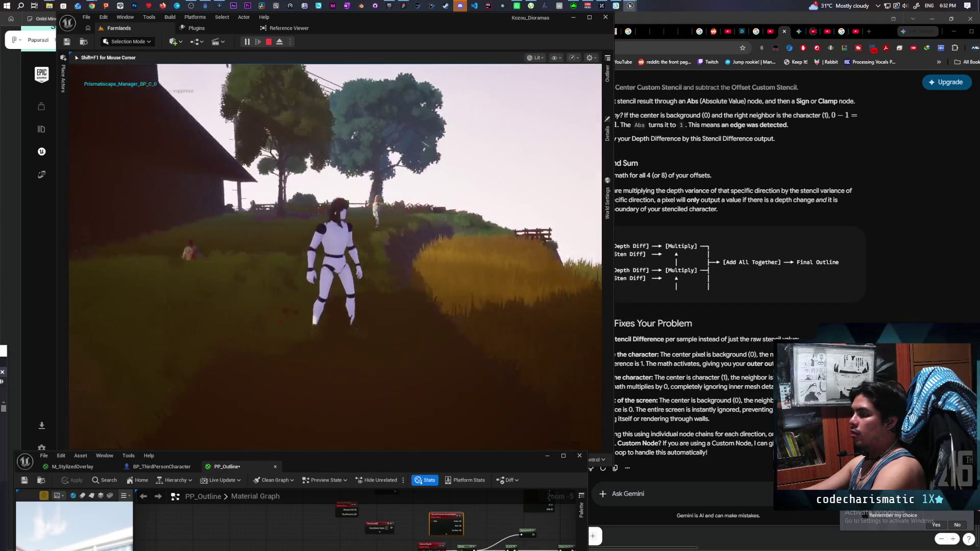
key(w)
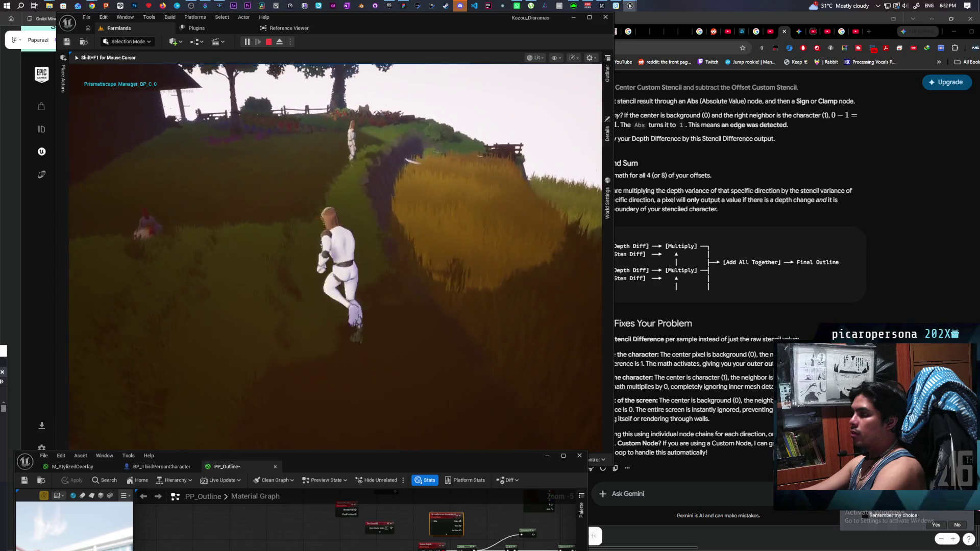
key(s)
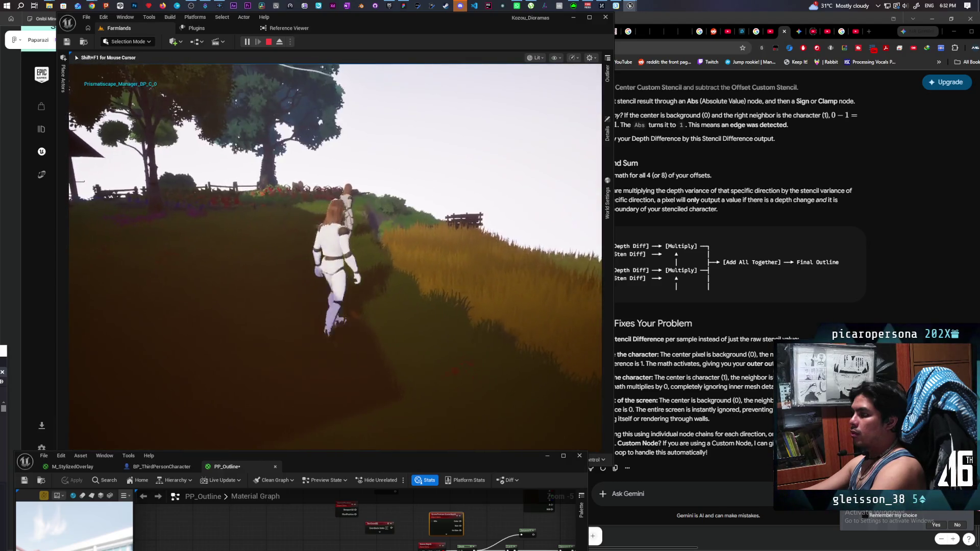
key(Escape)
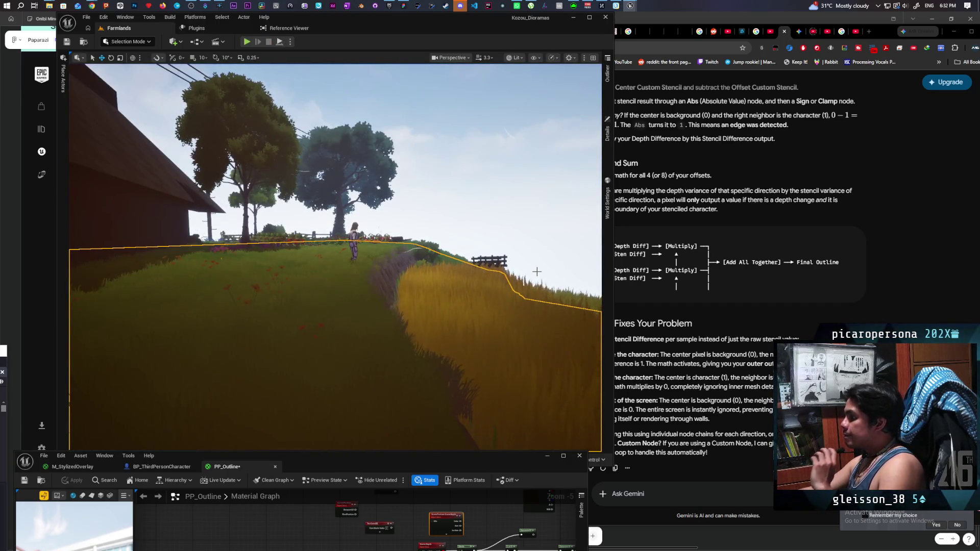
Fly the level camera toward the character before the barn to inspect its green outline
key(w)
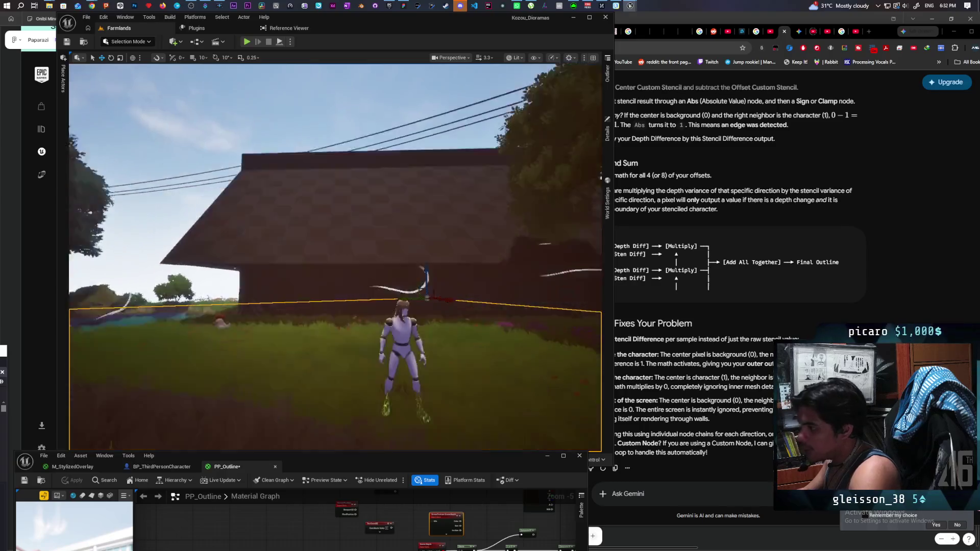
drag(358, 169, 388, 155)
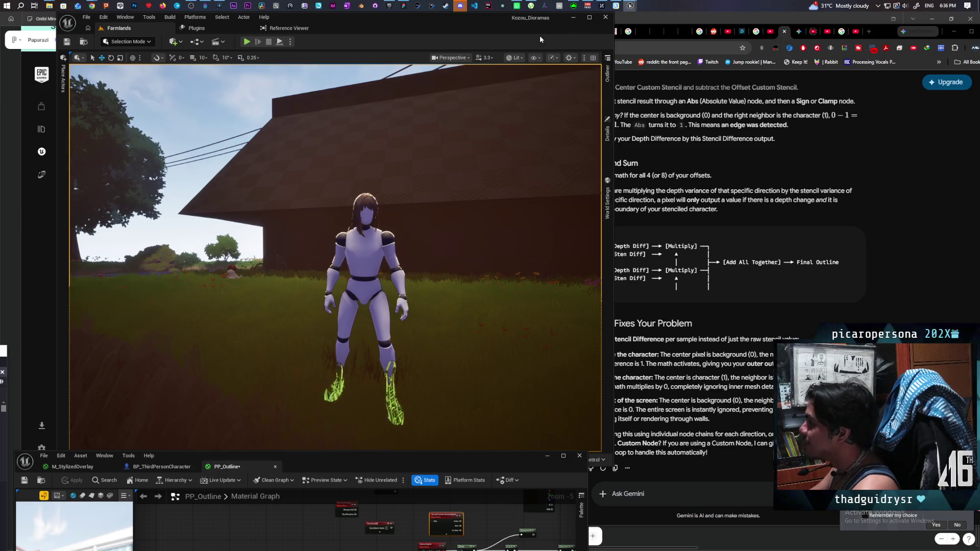
mouse_move(448, 17)
mouse_down()
mouse_move(416, 9)
mouse_move(411, 21)
mouse_up()
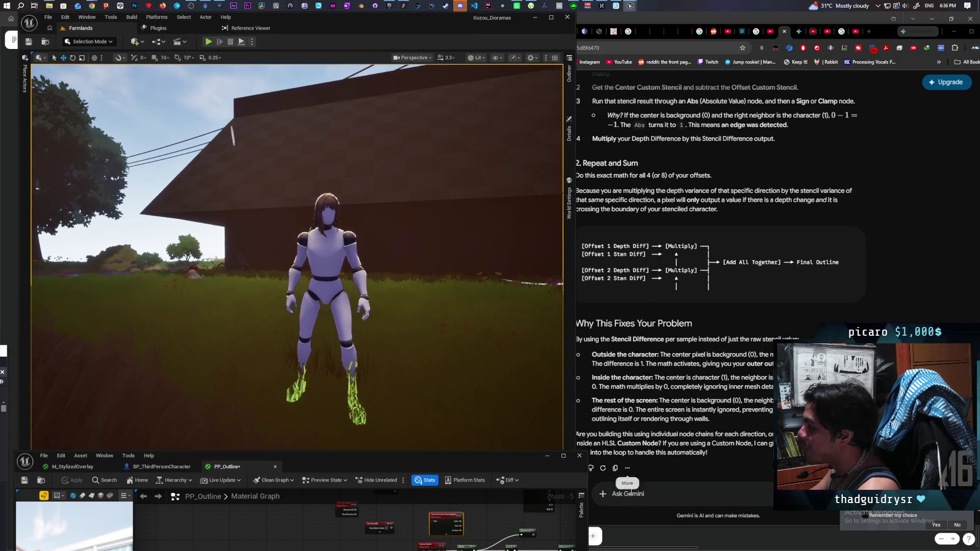
Bring the Gemini chat in front of the Unreal editor
click(652, 493)
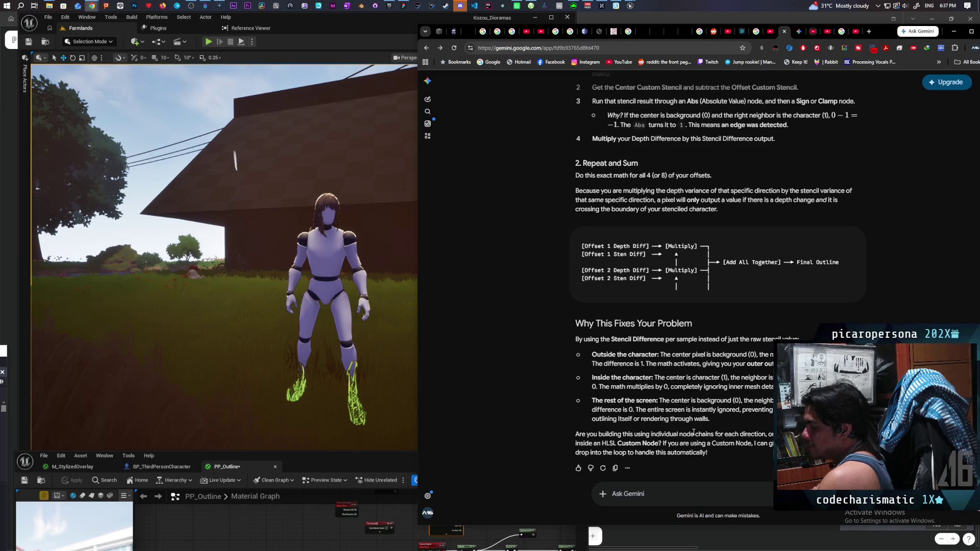
Ask Gemini for the entire HLSL Custom node outline function and read through its answer
text(could you maybe write the)
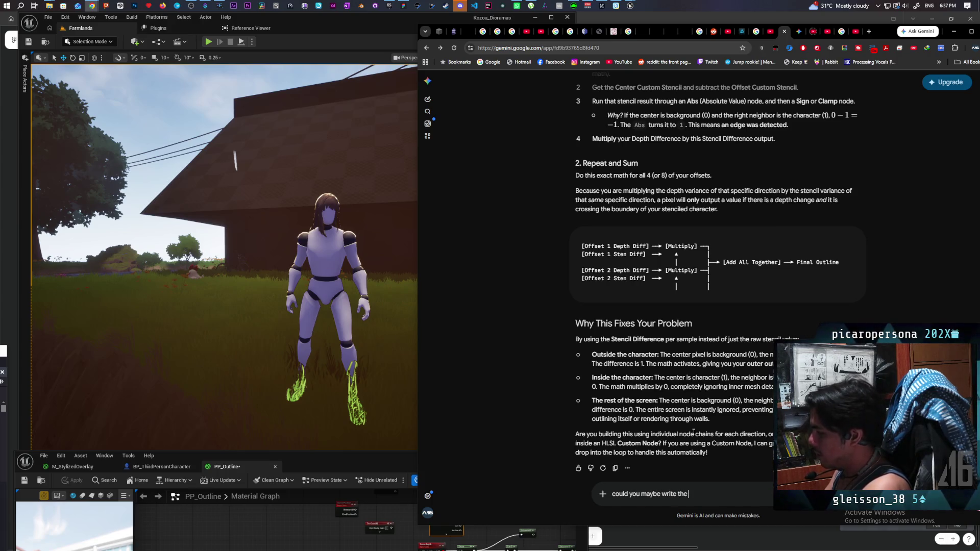
text( entire HL)
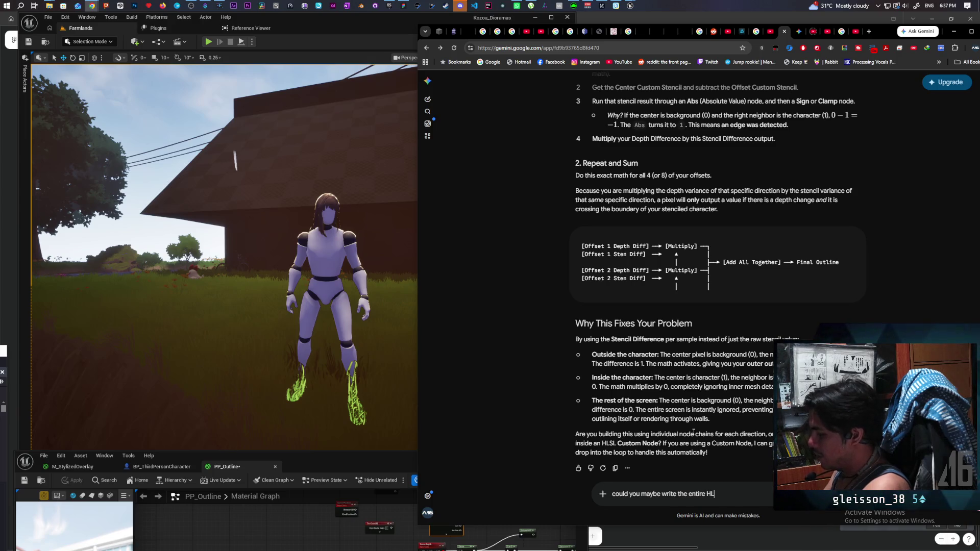
text(SL )
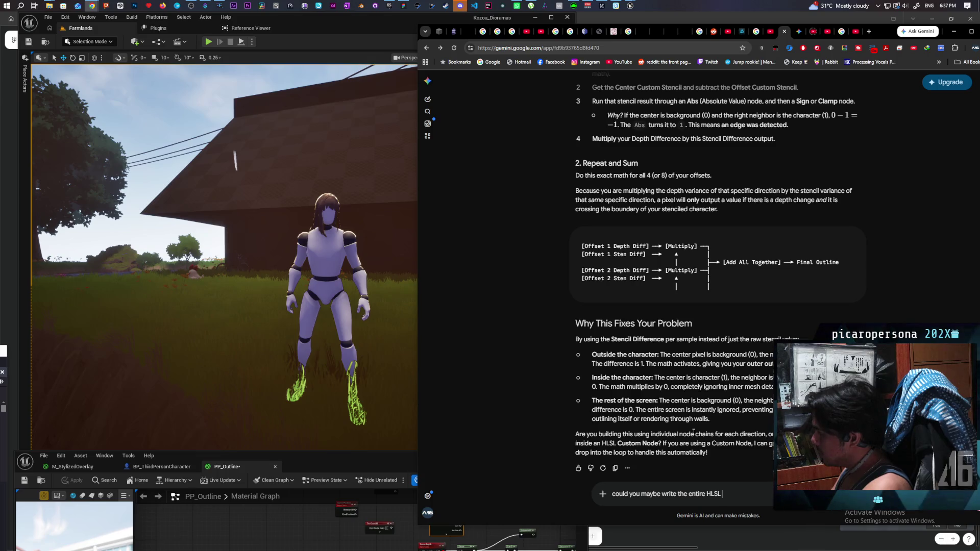
text(for th)
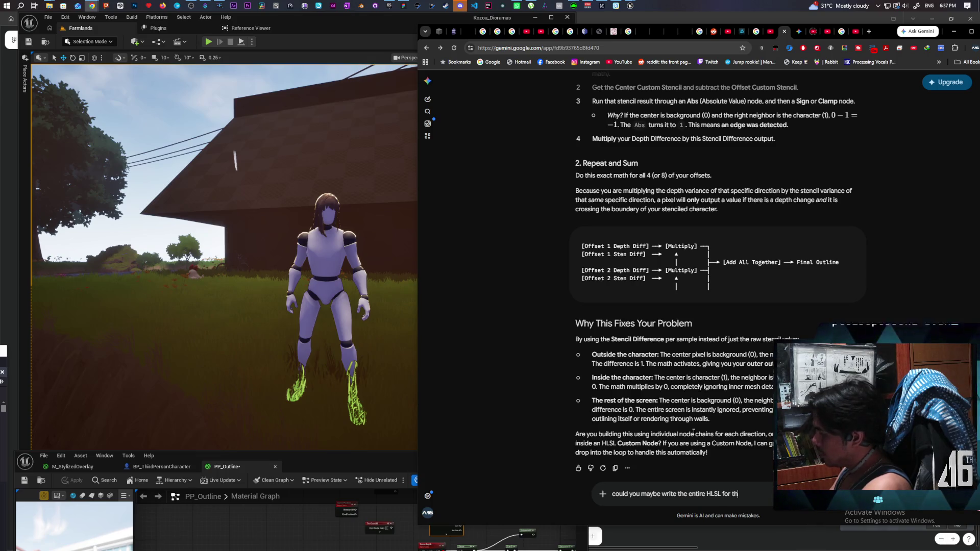
text(e entire function)
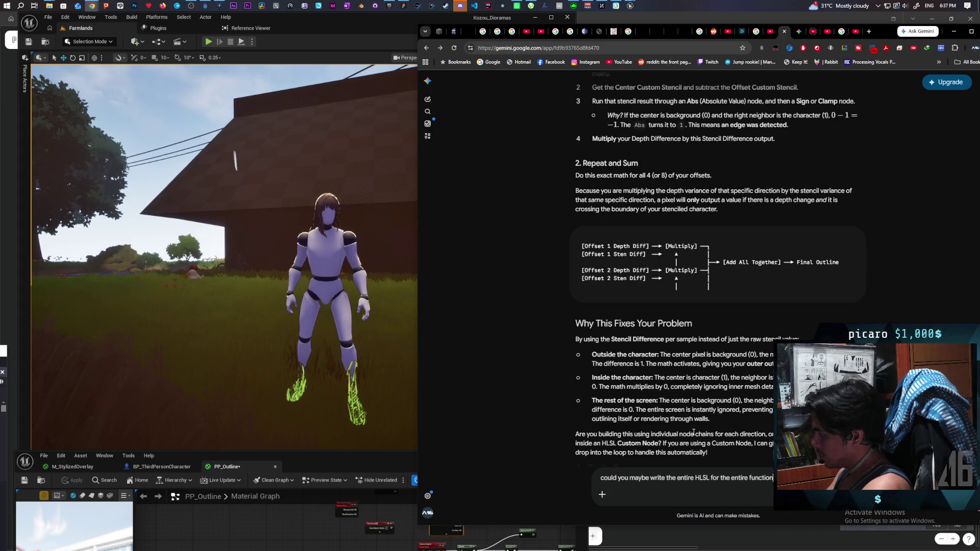
key(Return)
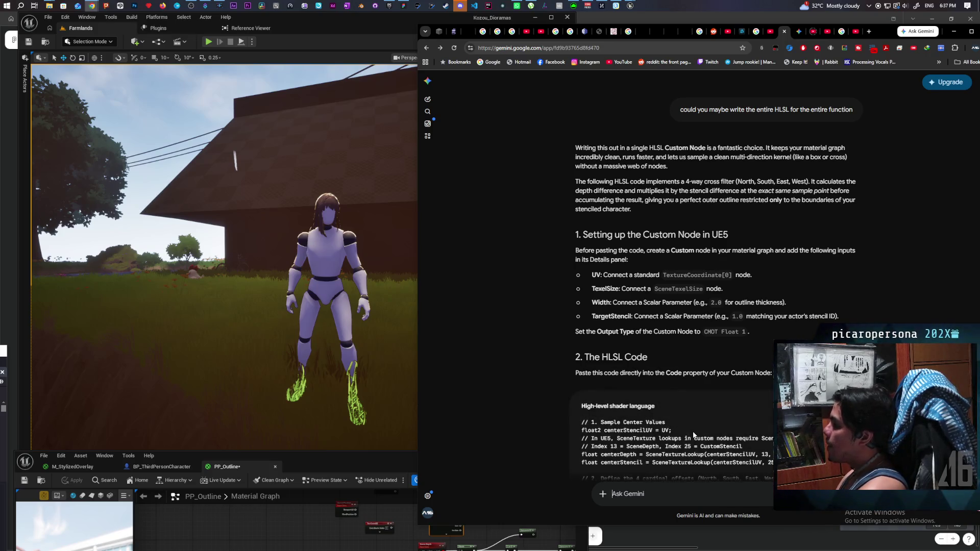
scroll(743, 353, down, 3)
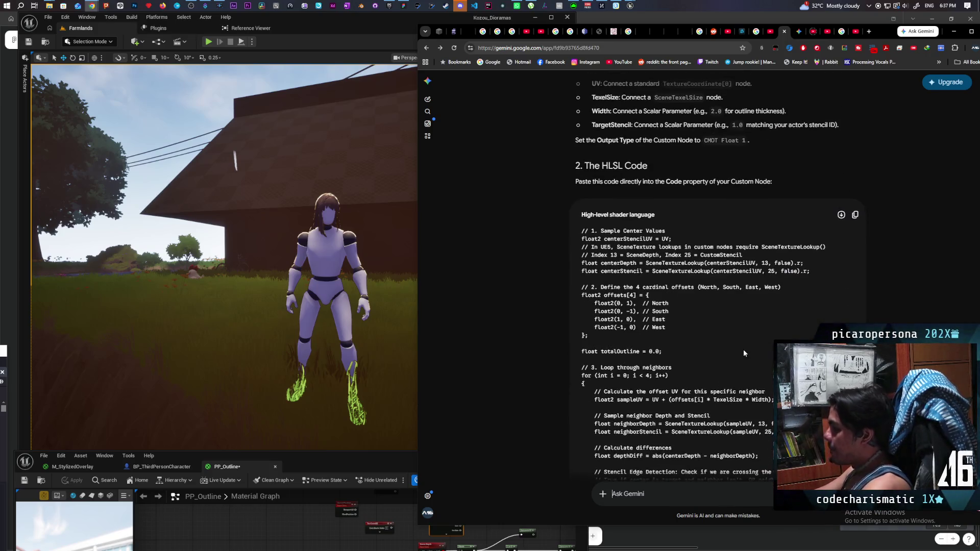
scroll(862, 228, up, 1)
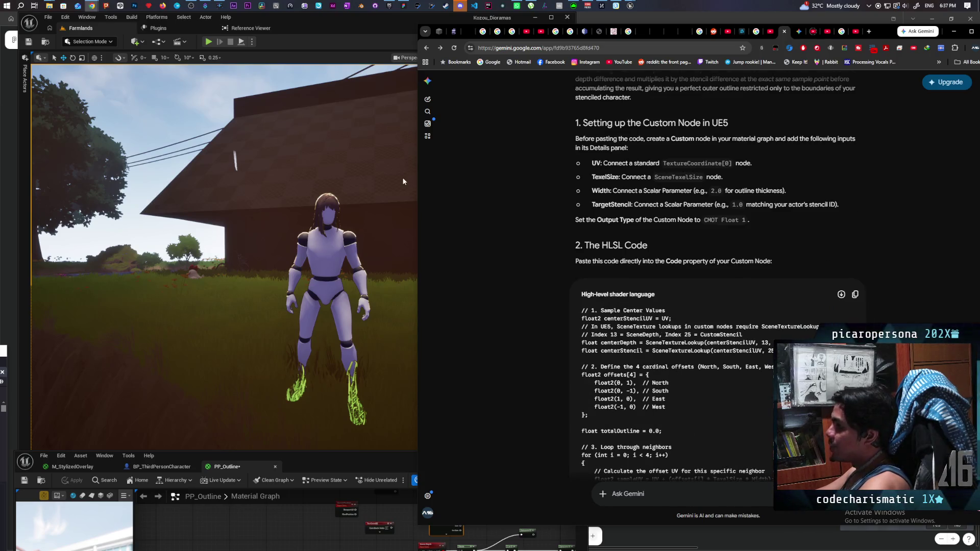
scroll(604, 353, down, 3)
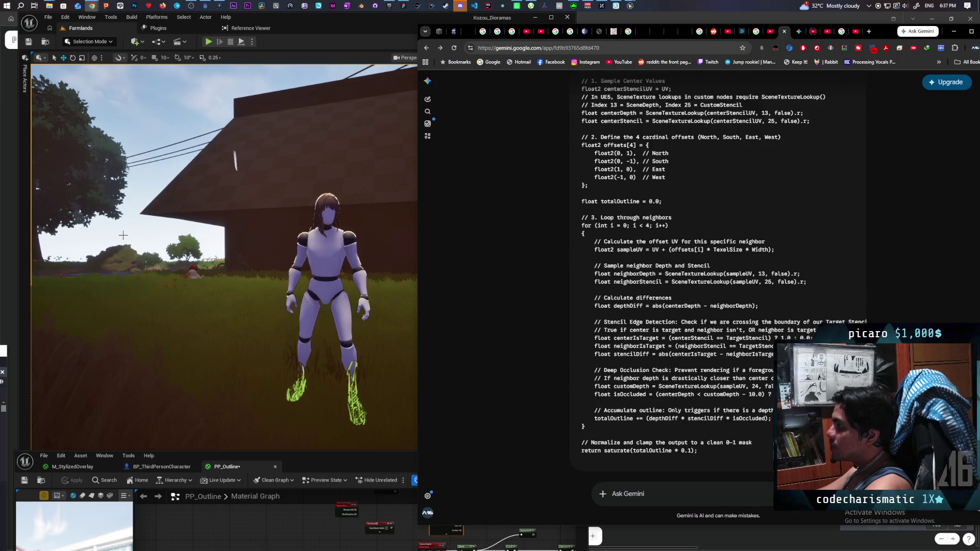
click(631, 6)
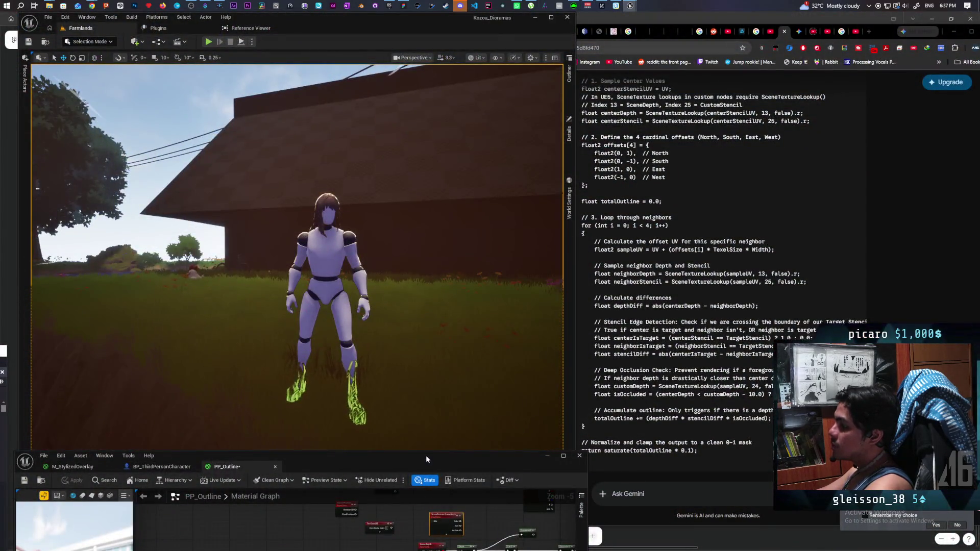
Add a Custom expression node to PP_Outline and paste the clipboard code into it
drag(357, 456, 457, 166)
scroll(487, 335, down, 2)
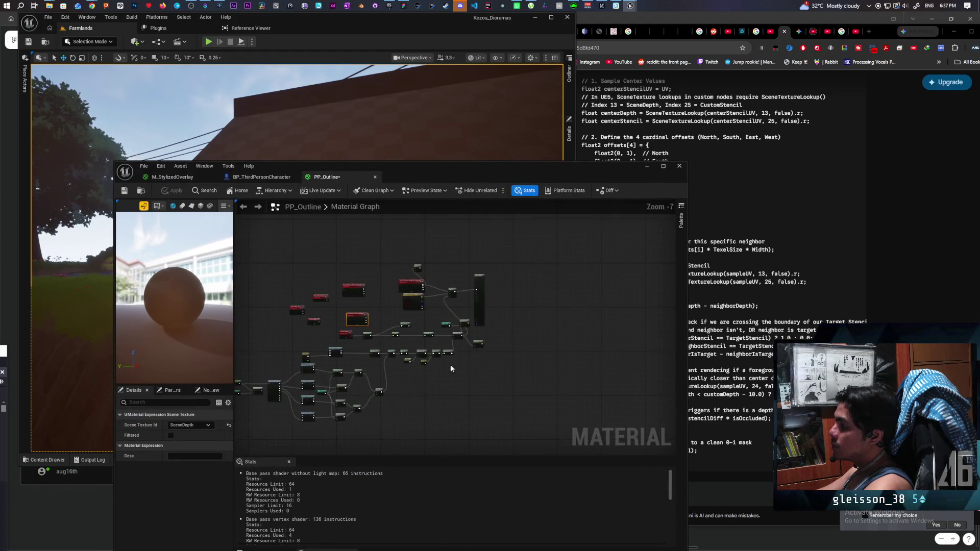
right_click(419, 308)
text(custom)
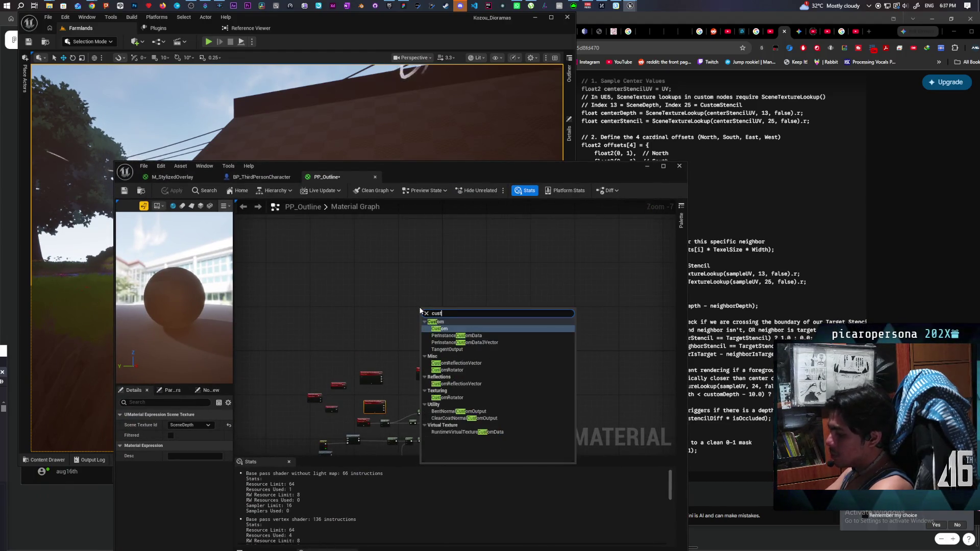
key(Return)
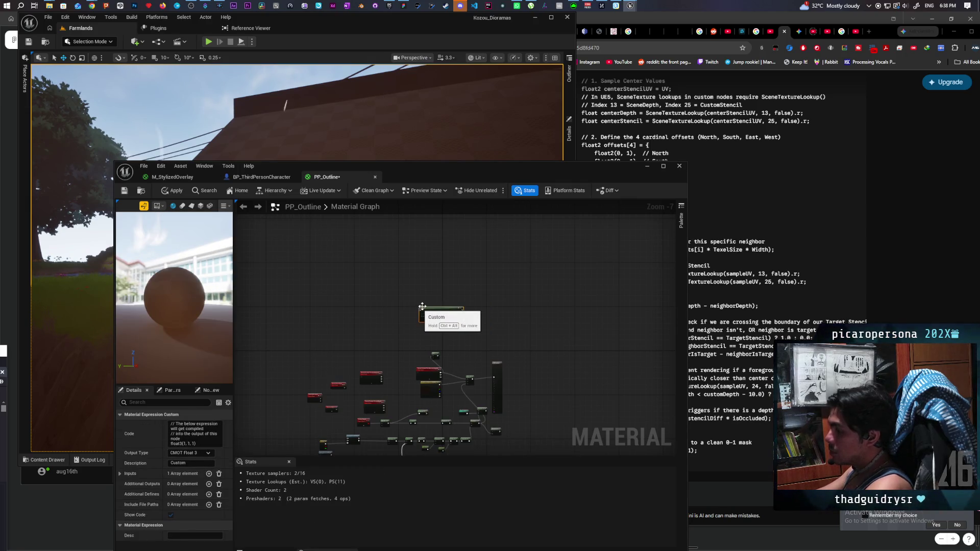
key(f)
double_click(406, 382)
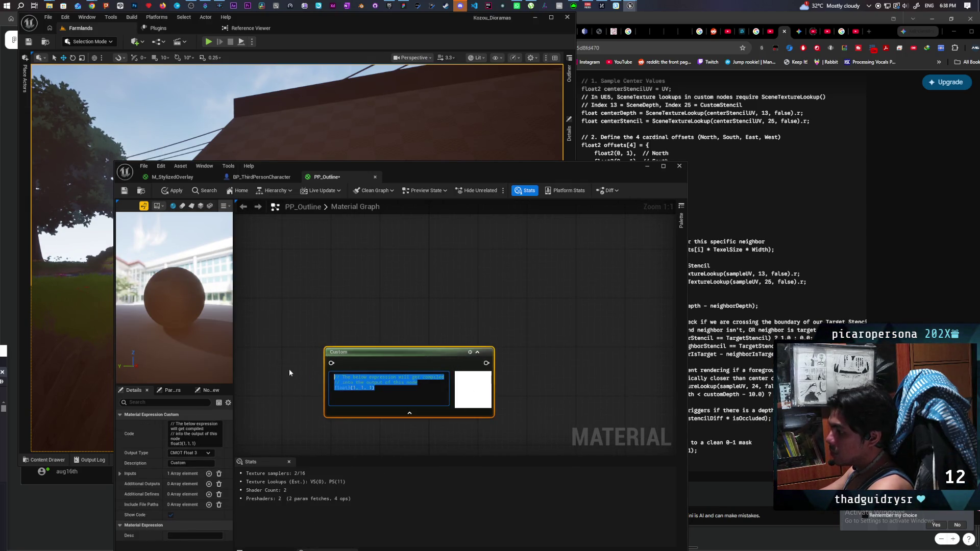
key(ctrl+v)
mouse_move(452, 348)
mouse_down()
mouse_move(360, 223)
mouse_move(378, 269)
mouse_up()
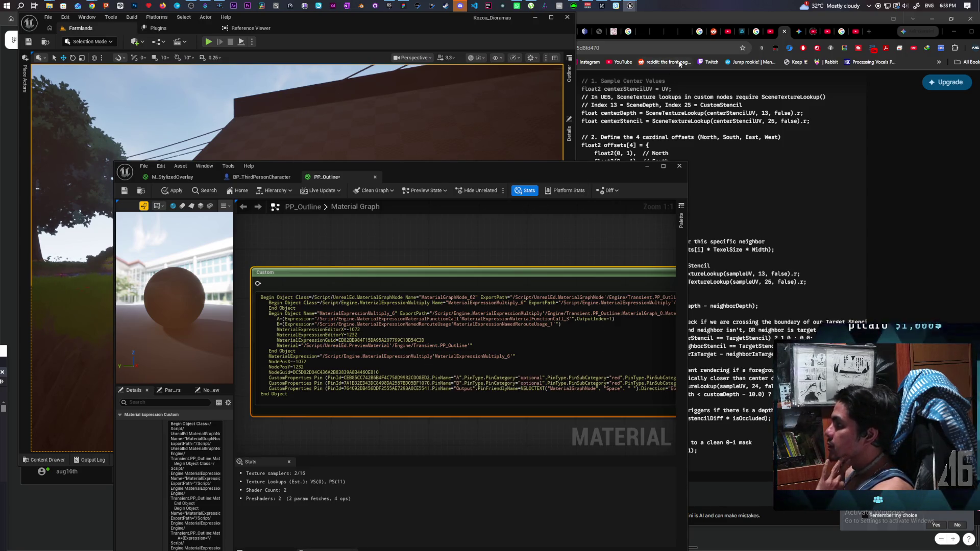
Review Gemini's code answer and shift the Custom node further left
mouse_move(560, 179)
mouse_down()
mouse_move(430, 156)
mouse_move(431, 128)
mouse_up()
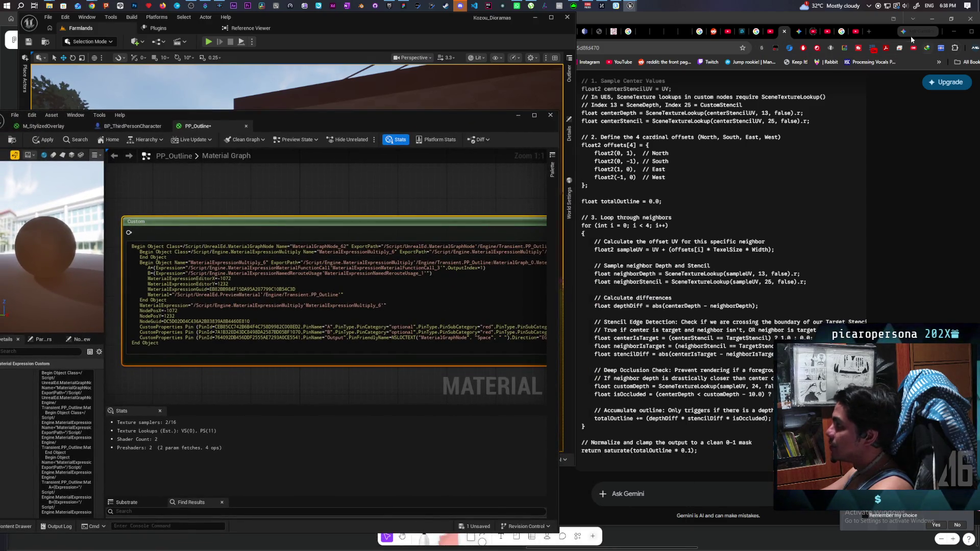
click(578, 177)
scroll(703, 291, down, 1)
scroll(703, 291, down, 3)
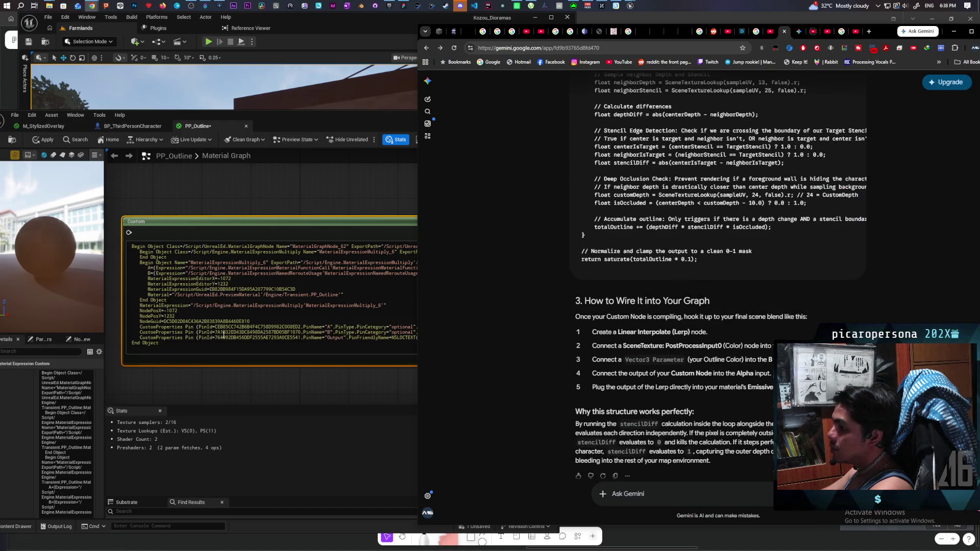
click(286, 338)
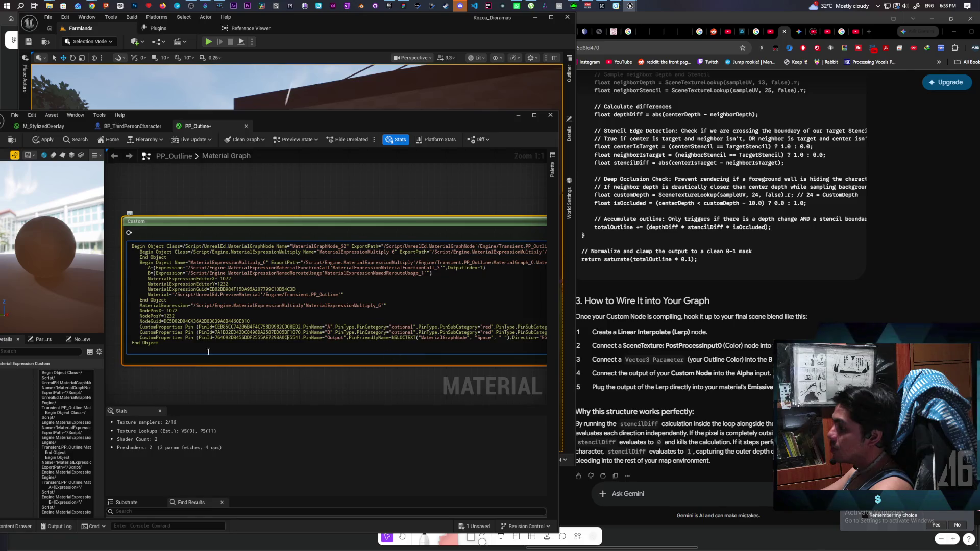
mouse_move(313, 223)
mouse_down()
mouse_move(240, 223)
mouse_move(293, 222)
mouse_move(330, 241)
mouse_up()
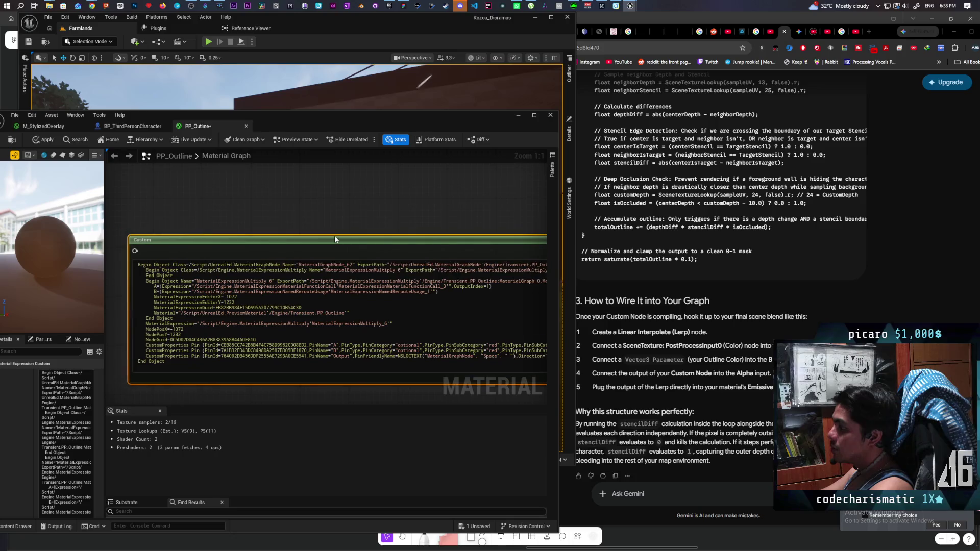
Copy Gemini's HLSL outline code and replace all of the Custom node's code with it
click(641, 277)
scroll(634, 267, up, 1)
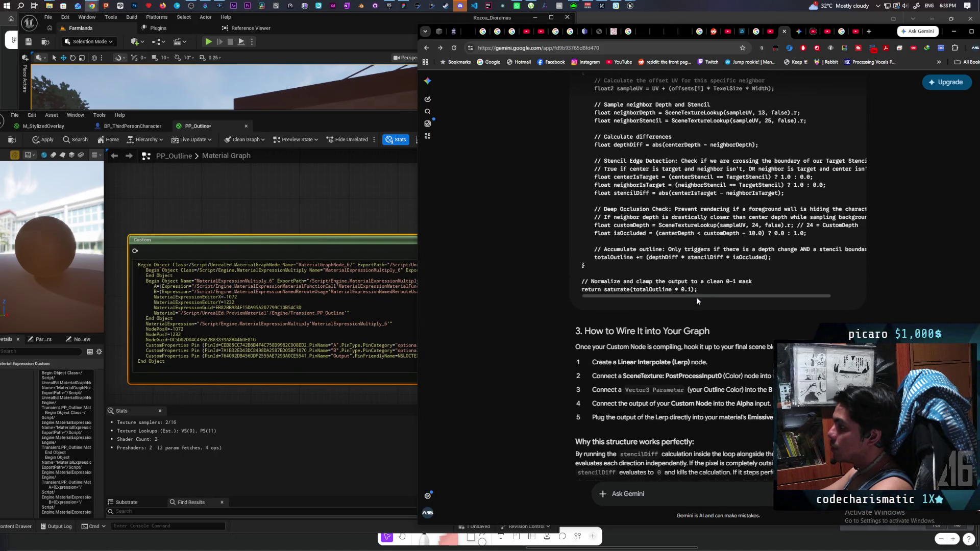
mouse_move(719, 295)
mouse_down()
mouse_move(813, 297)
mouse_move(740, 296)
mouse_up()
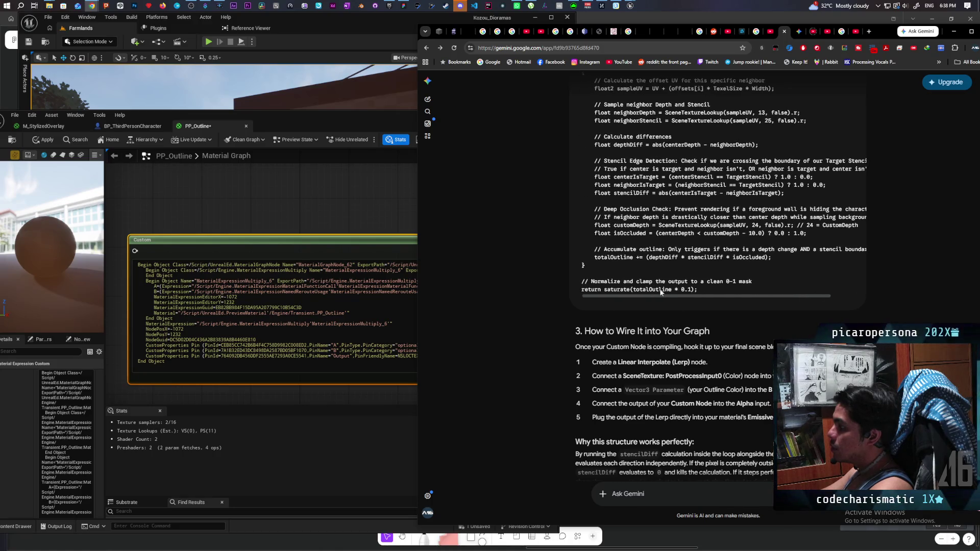
scroll(207, 349, down, 3)
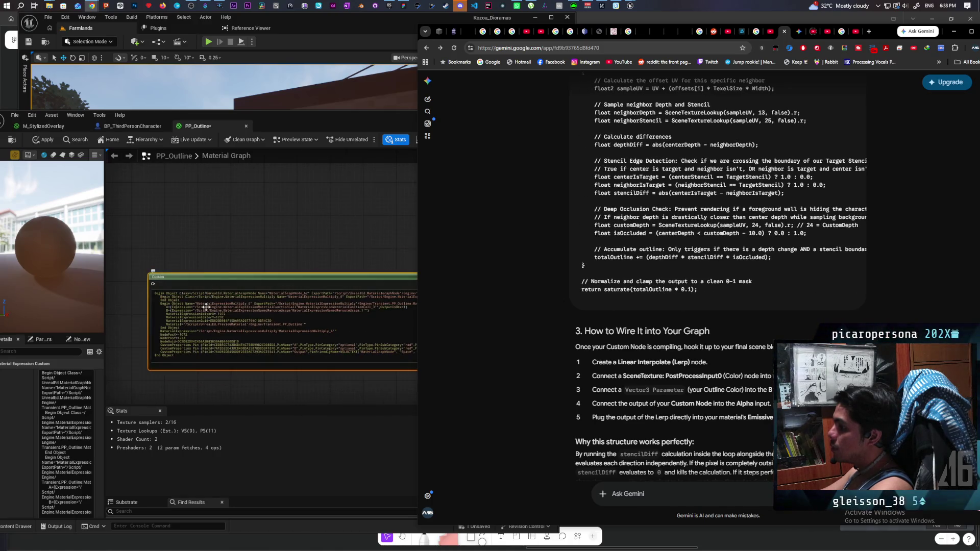
scroll(693, 196, up, 2)
scroll(693, 196, up, 10)
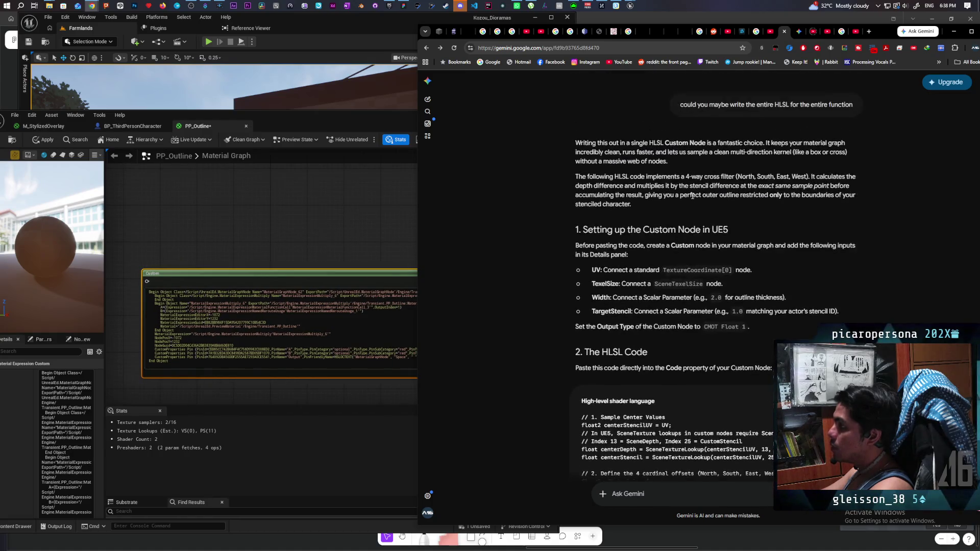
scroll(687, 285, down, 2)
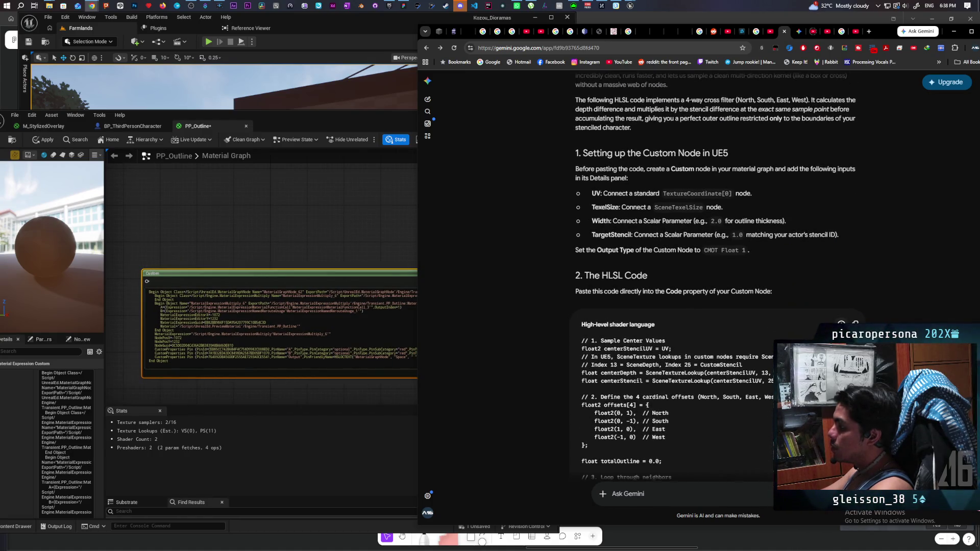
click(855, 324)
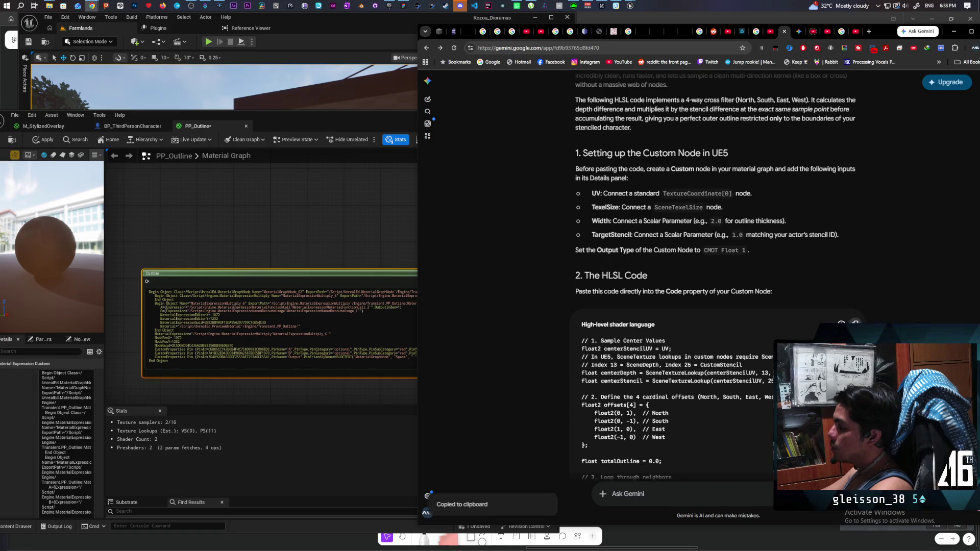
click(242, 336)
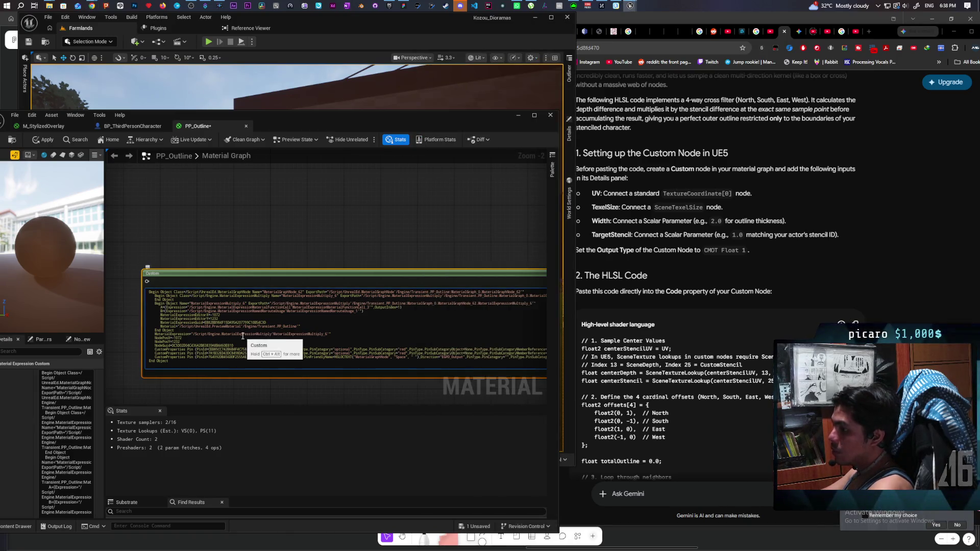
key(ctrl+a)
key(ctrl+v)
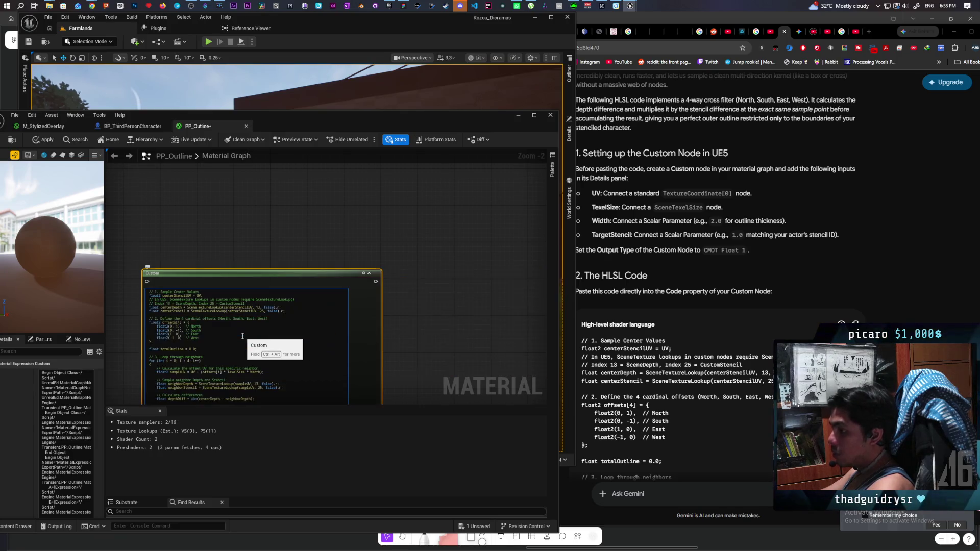
click(342, 242)
drag(342, 242, 362, 180)
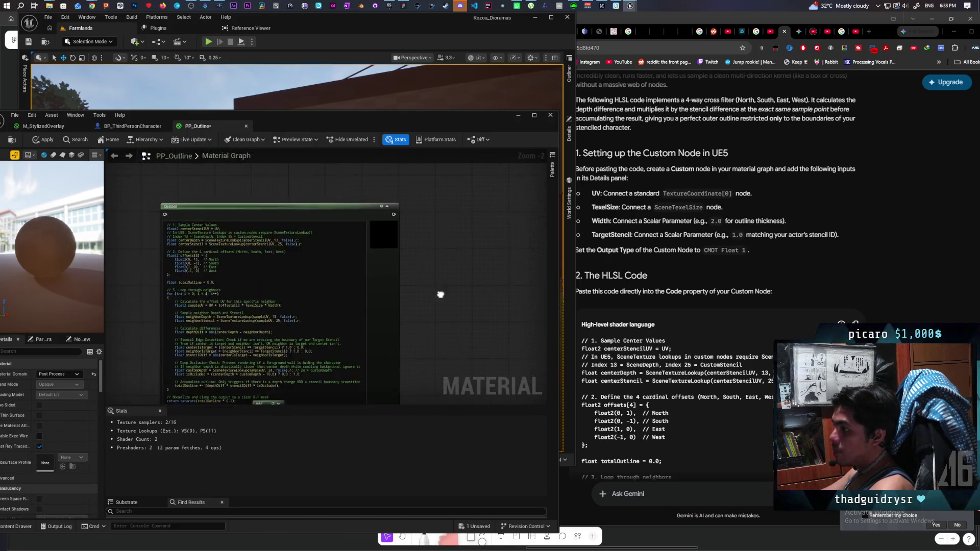
Rearrange the graph and move the Custom node up and right
drag(434, 314, 502, 233)
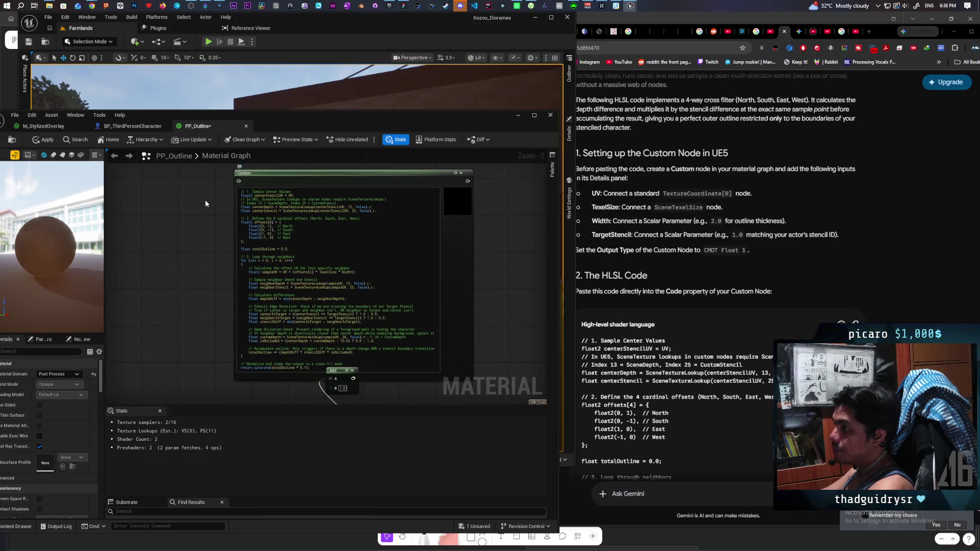
scroll(242, 209, up, 1)
scroll(242, 209, down, 2)
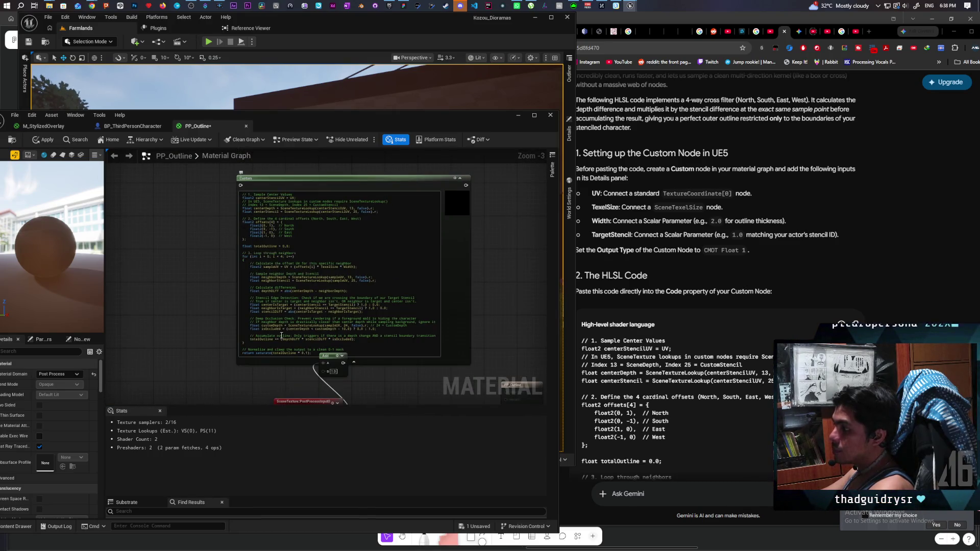
scroll(262, 372, up, 3)
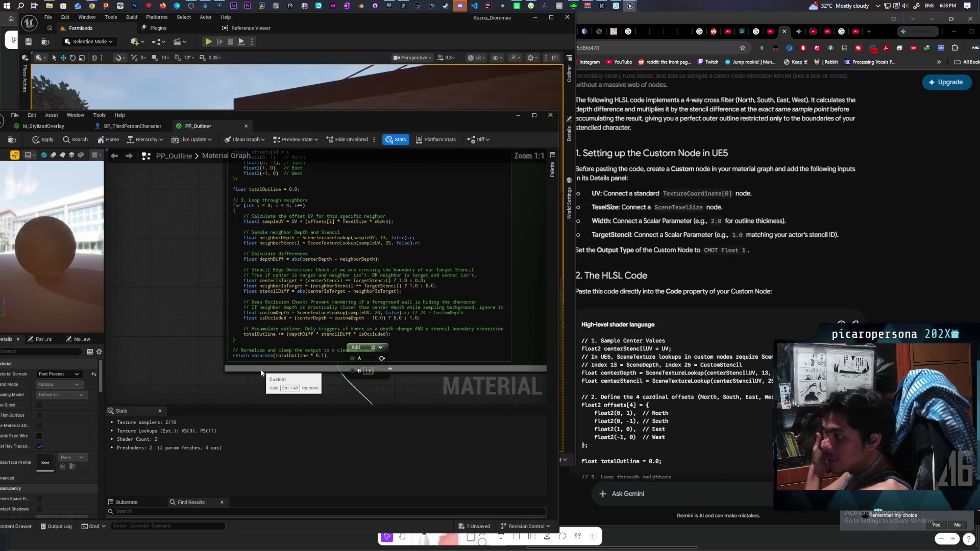
scroll(291, 314, down, 1)
scroll(291, 313, up, 1)
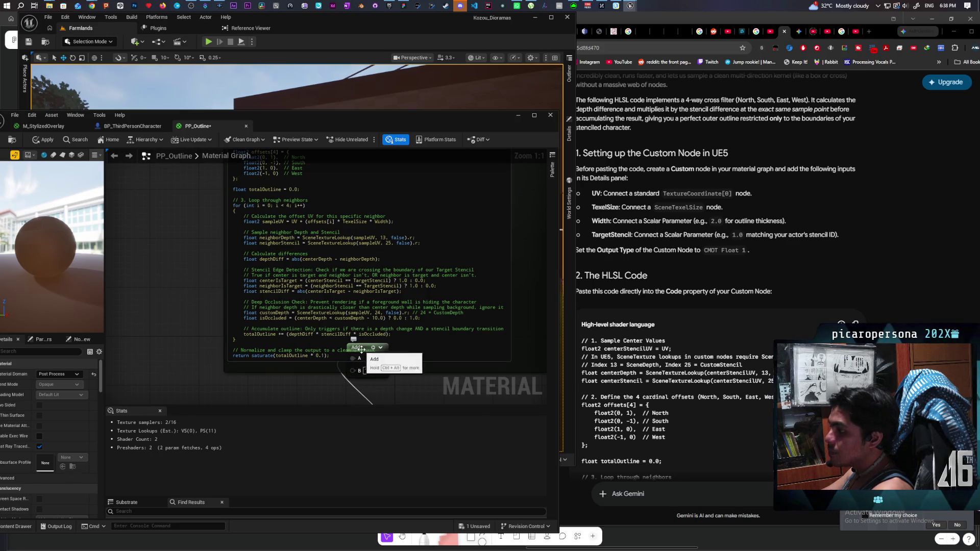
drag(319, 368, 408, 301)
Read Gemini's wiring instructions for the Custom node
click(448, 371)
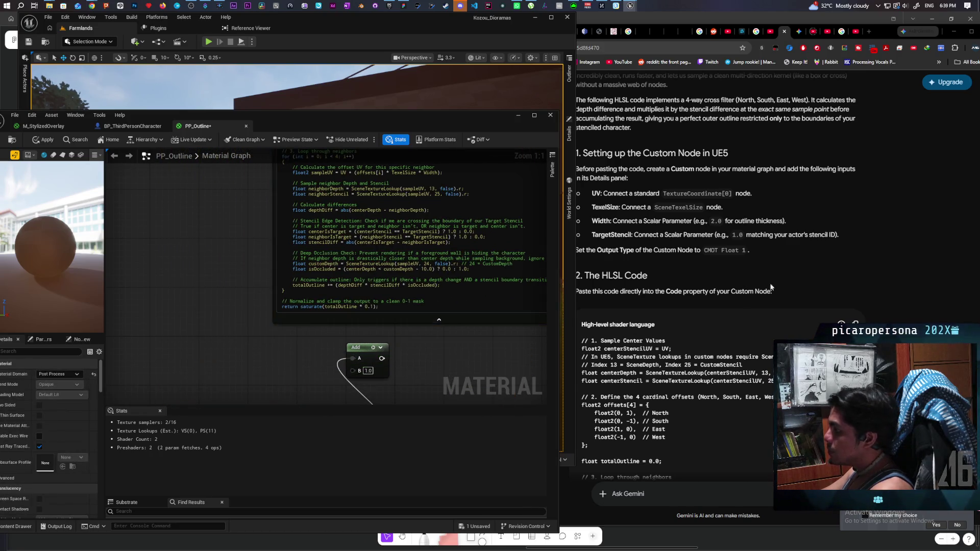
click(786, 271)
scroll(785, 272, down, 4)
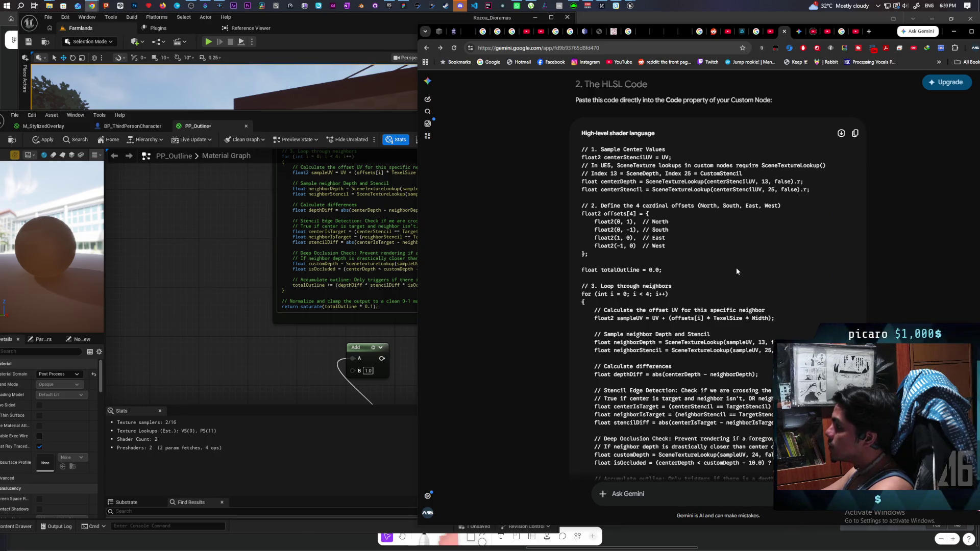
scroll(736, 271, down, 5)
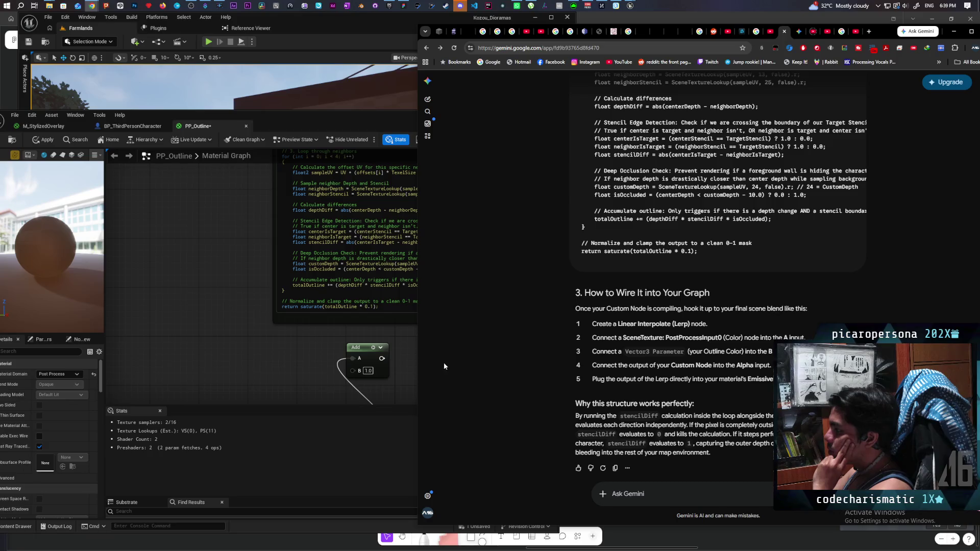
Wire the Custom node's output into Emissive Color, triggering UV, TexelSize and Width errors
click(374, 357)
drag(540, 352, 375, 357)
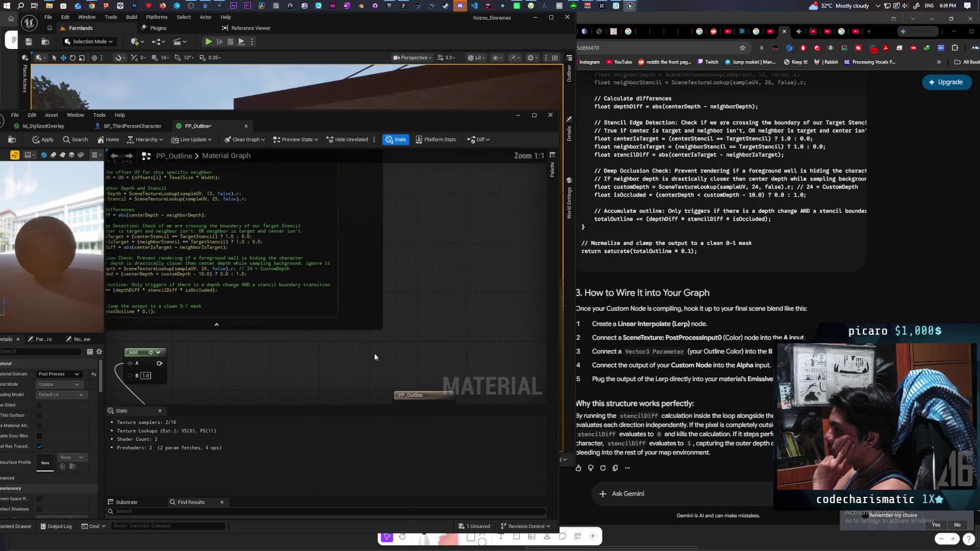
scroll(375, 357, down, 4)
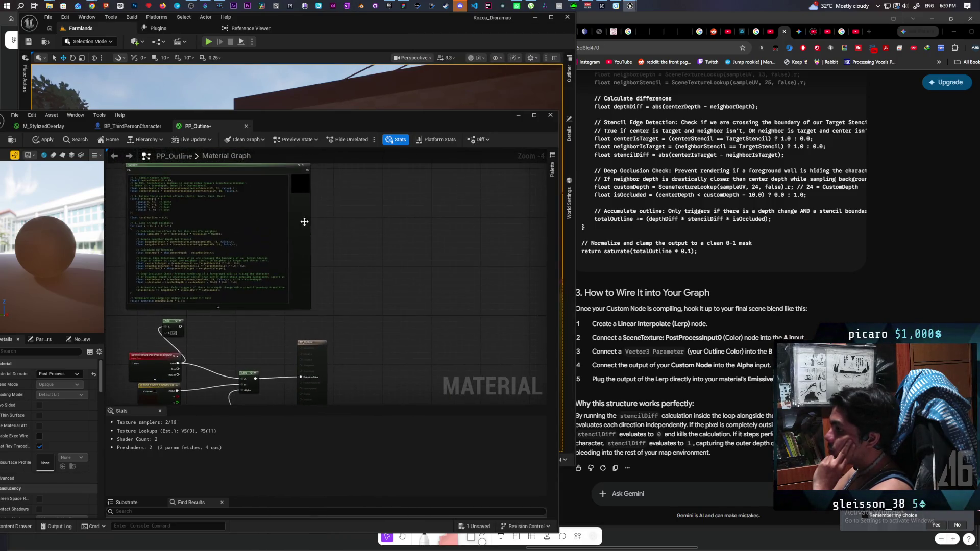
drag(306, 170, 301, 377)
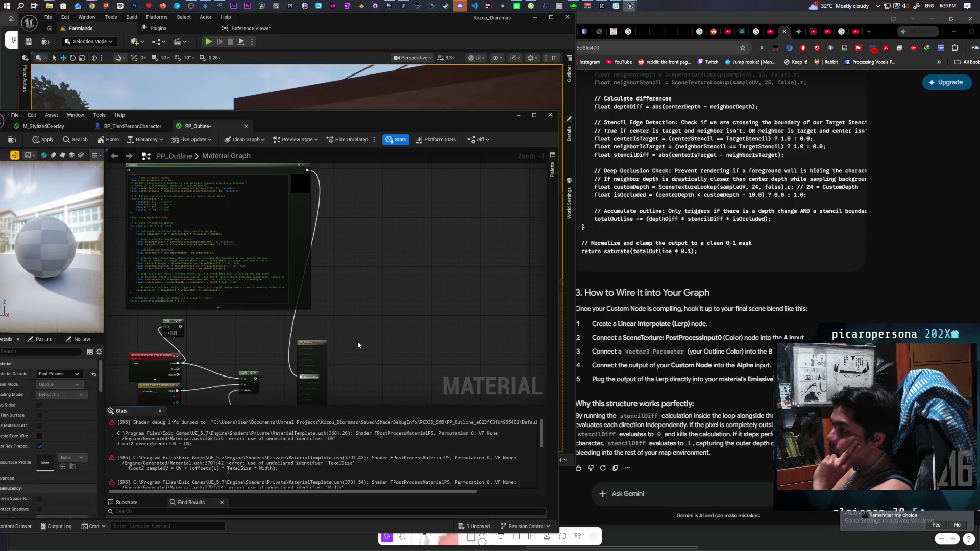
Wire a Texture Coordinate node into the Custom node's input, then start a Gemini question
drag(358, 344, 463, 324)
mouse_move(382, 391)
mouse_down()
mouse_move(490, 368)
mouse_move(312, 328)
mouse_move(289, 352)
mouse_move(259, 360)
mouse_up()
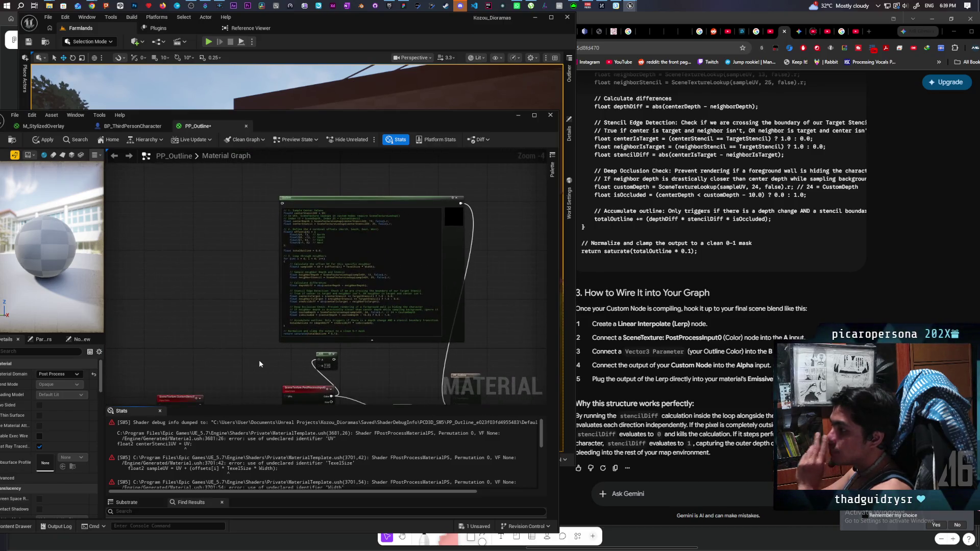
mouse_move(244, 321)
mouse_down()
mouse_move(384, 219)
mouse_move(404, 230)
mouse_up()
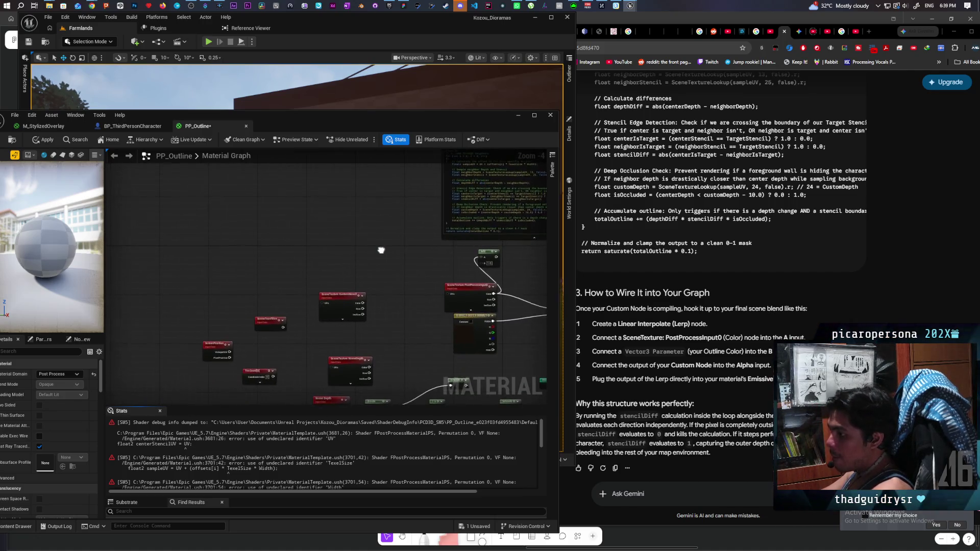
mouse_move(258, 385)
mouse_down()
mouse_move(306, 255)
mouse_move(276, 223)
mouse_move(268, 286)
mouse_move(353, 226)
mouse_up()
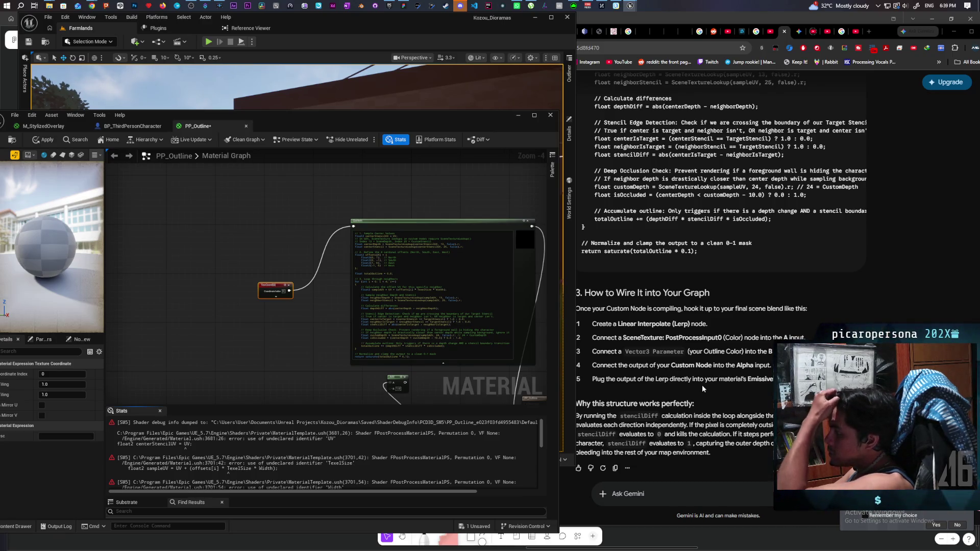
click(710, 396)
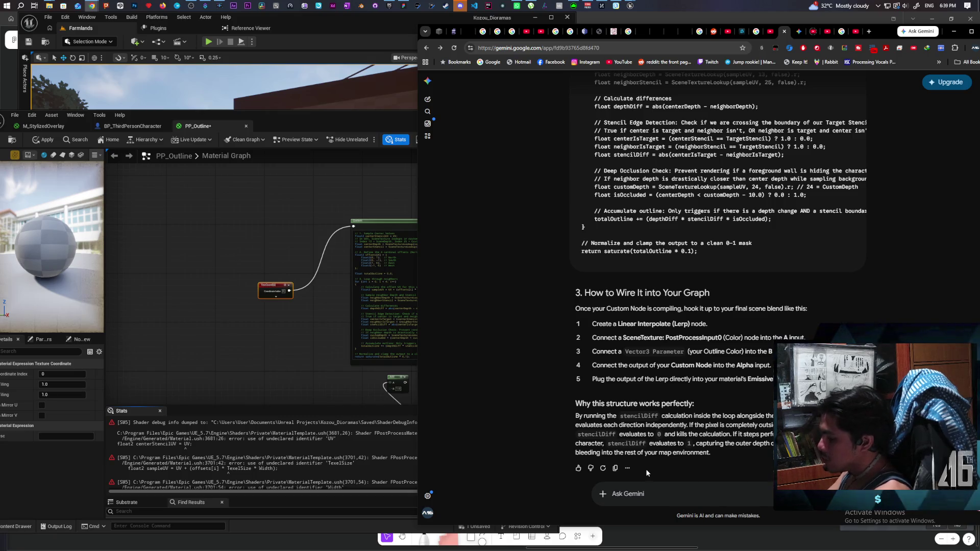
text(what goes into the input of the)
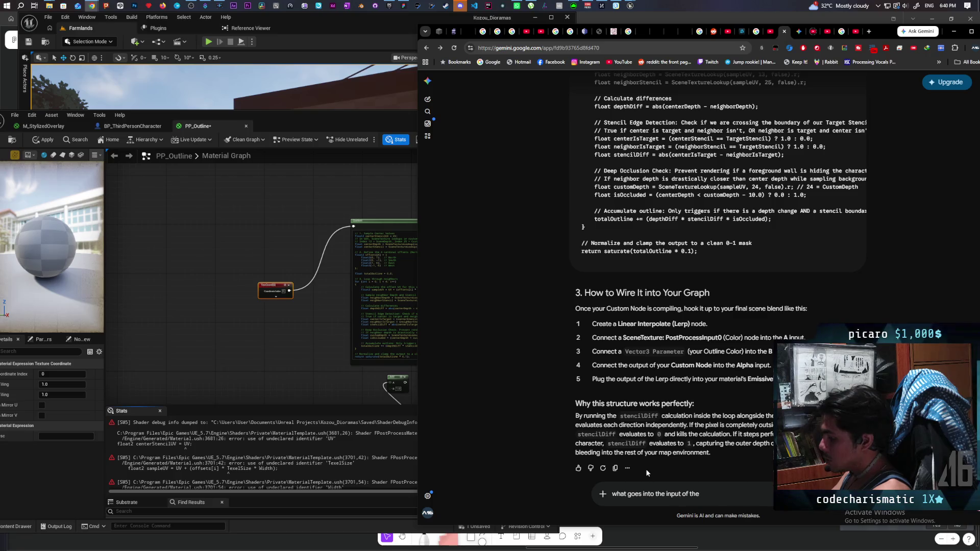
Ask Gemini what should feed the Custom HLSL node's inputs, resending after 'Something went wrong' errors
text( custom )
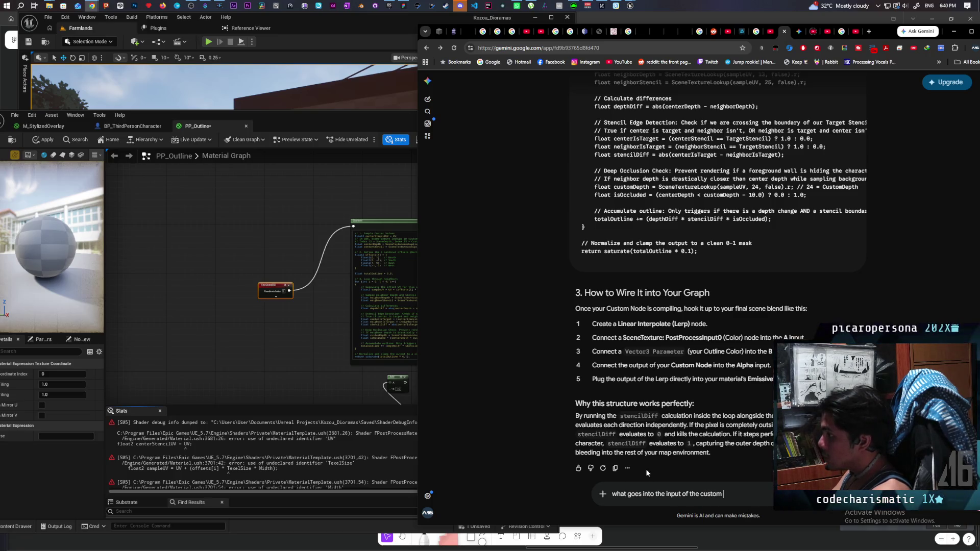
text(HLSL?)
key(Return)
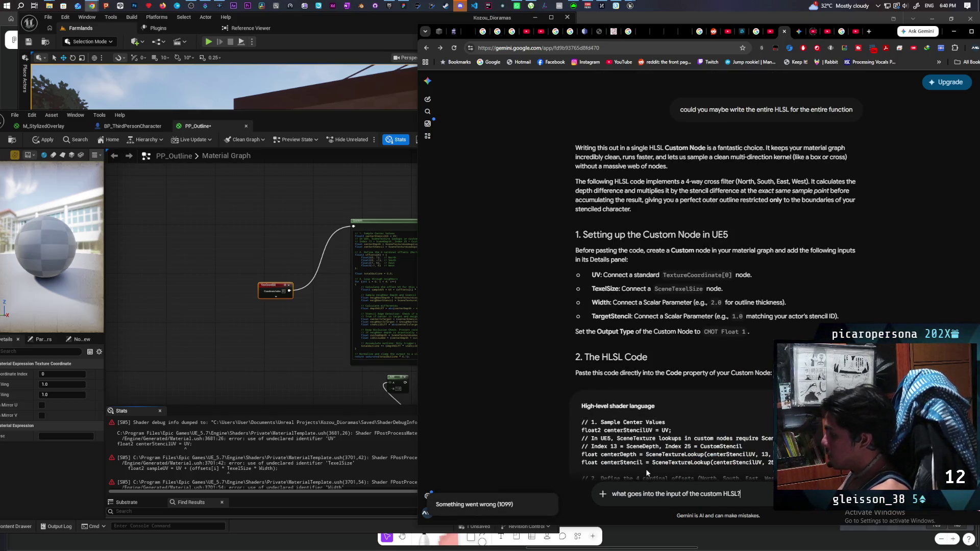
key(Return)
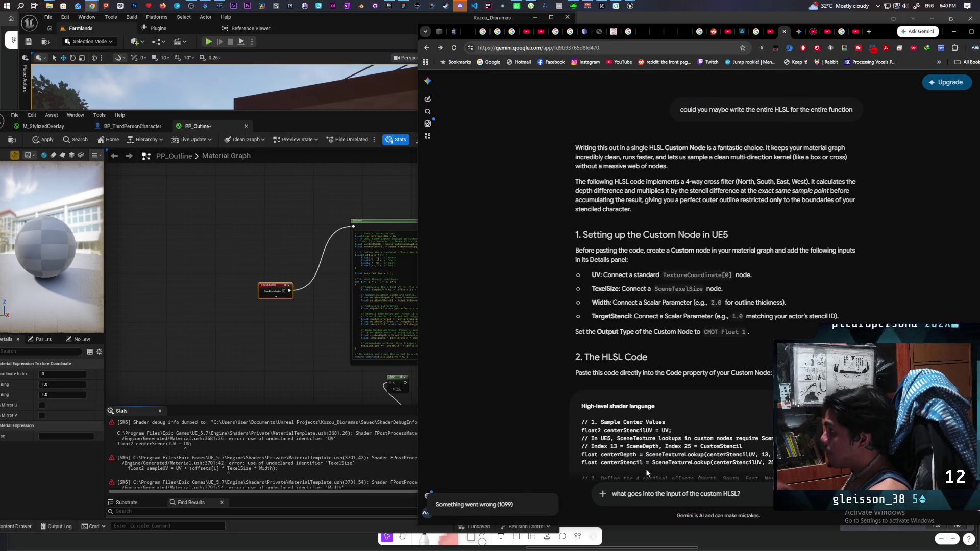
key(Return)
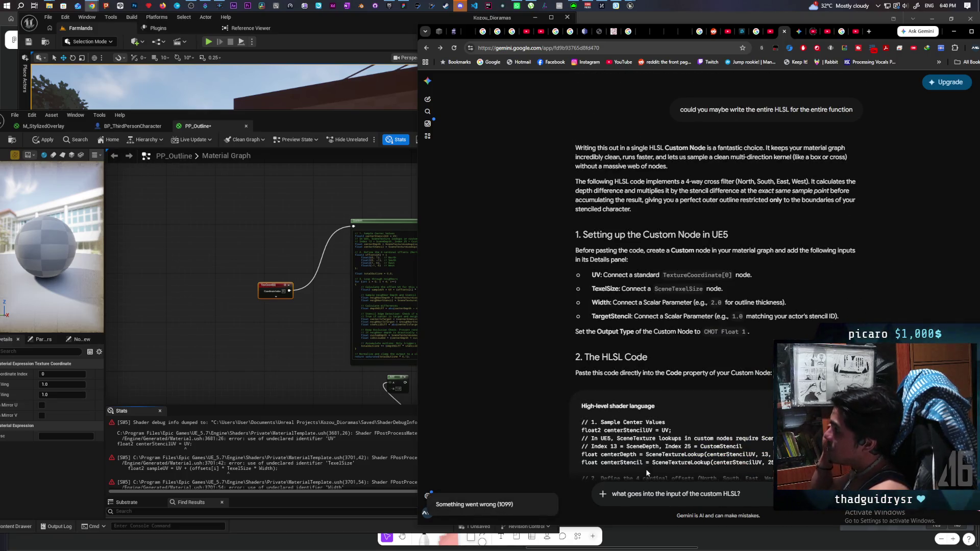
key(Return)
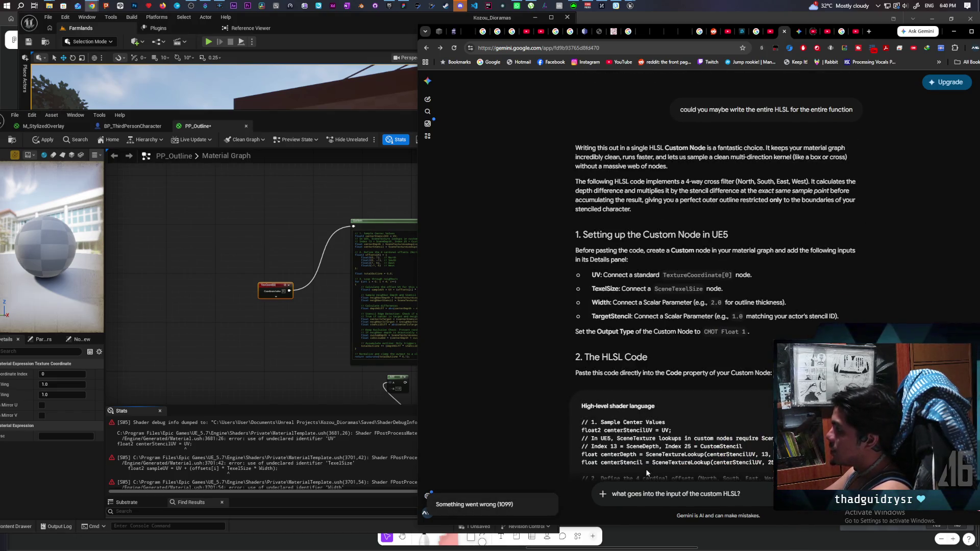
key(Return)
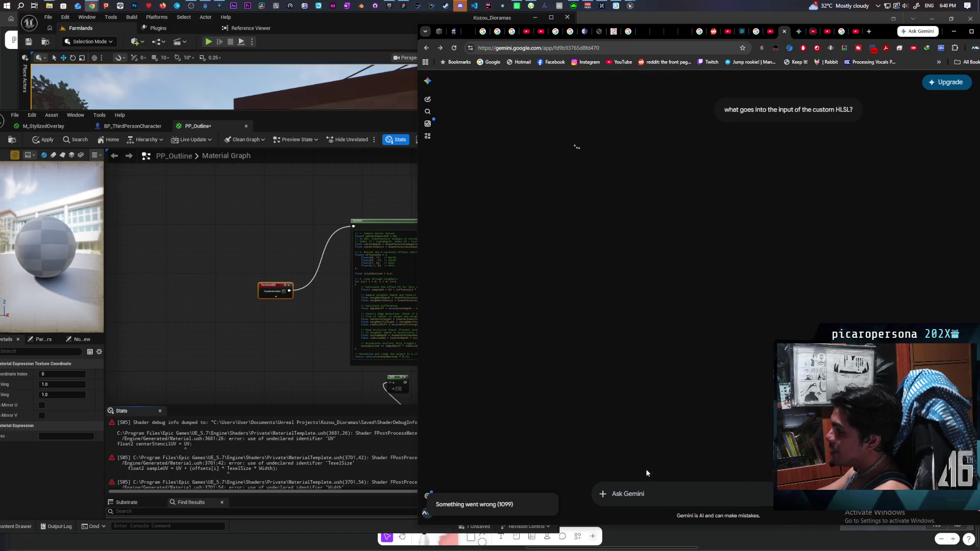